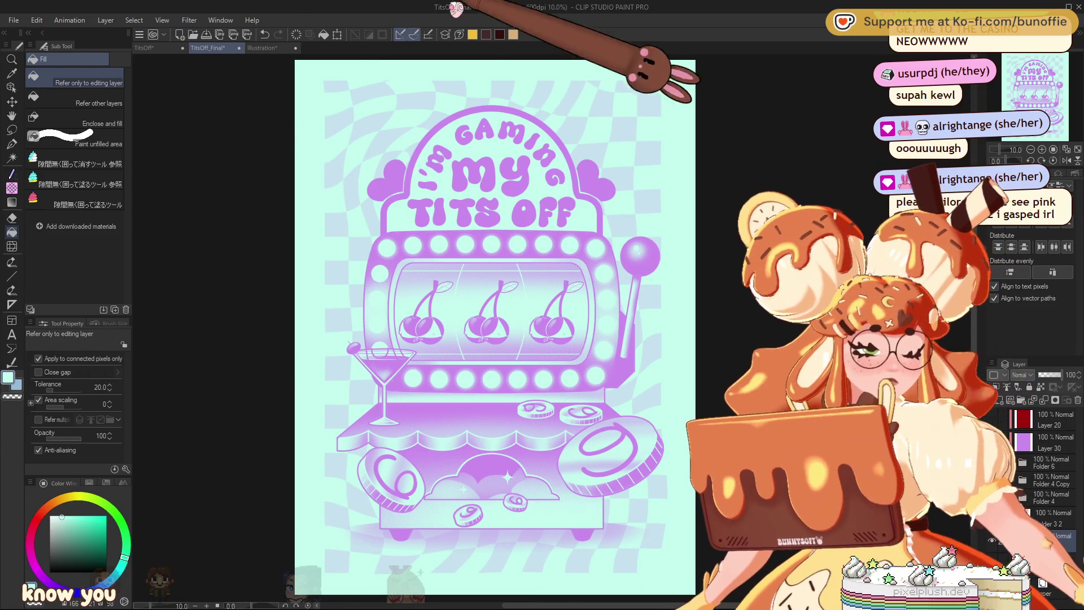
Step: Toggle the purple tint and background layers so the purple art sits on the lilac-checkered white backdrop
{"action": "left_click", "coordinate": [993, 438]}
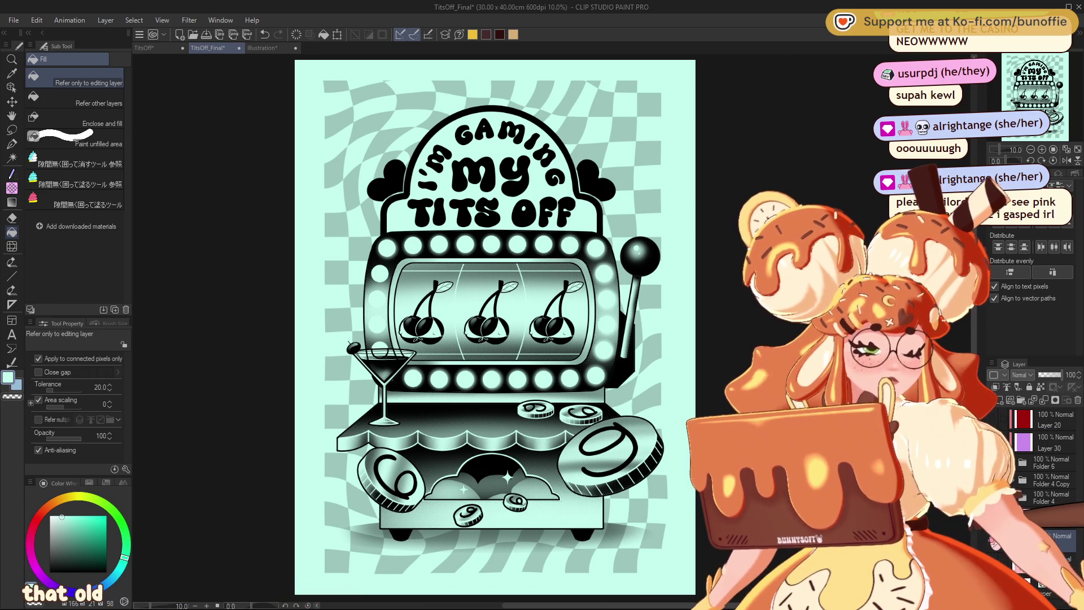
{"action": "left_click", "coordinate": [994, 563]}
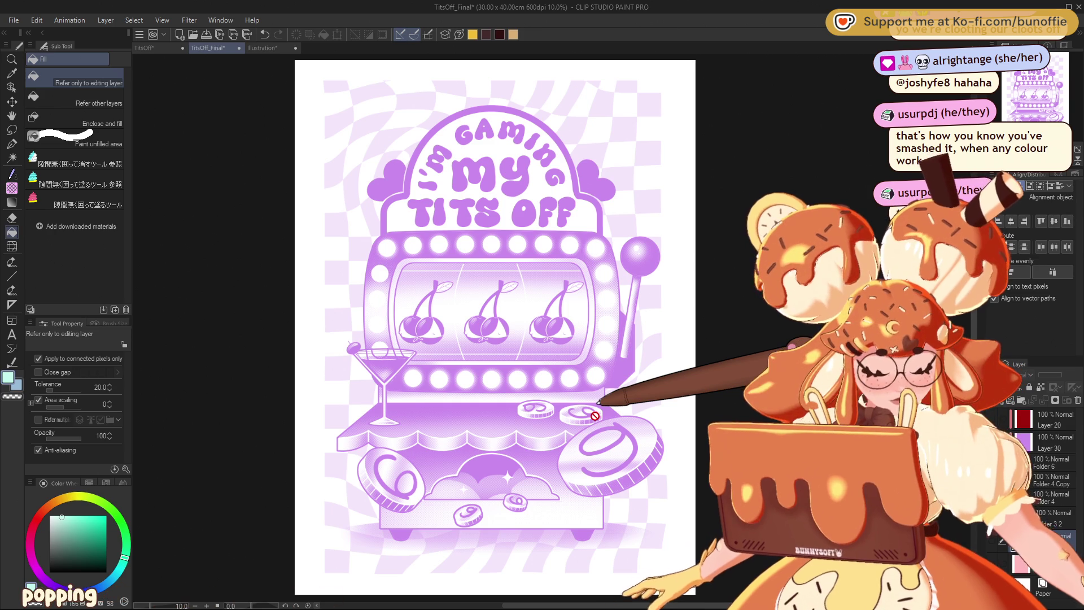
Step: Zoom in on the cherry reels and hide the purple tint layer to show the greyscale halftone art
{"action": "left_click_drag", "start_coordinate": [1052, 81], "coordinate": [1035, 93]}
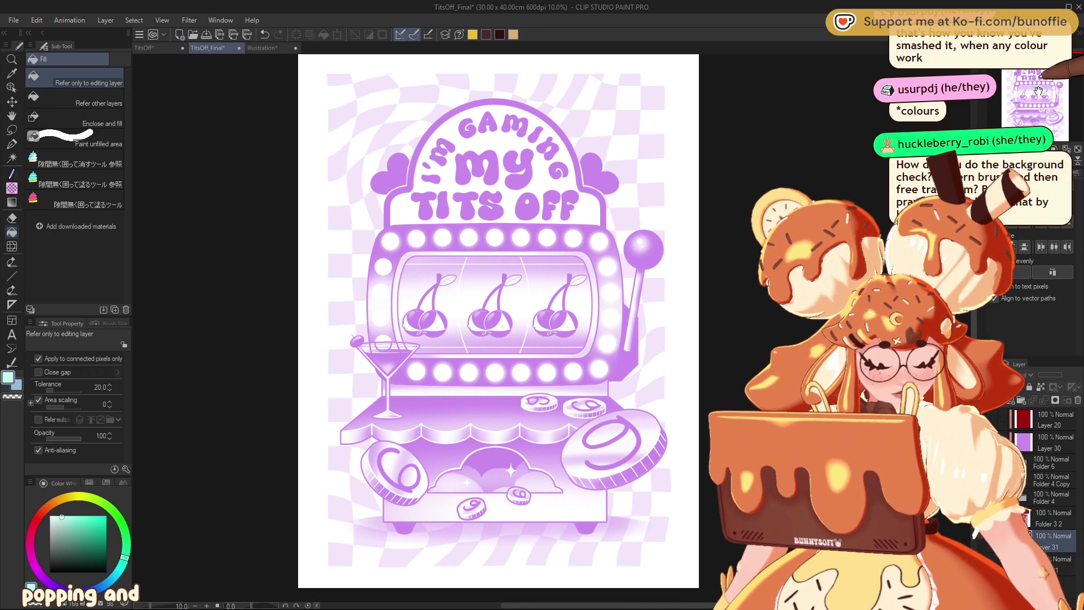
{"action": "key", "text": "ctrl+plus"}
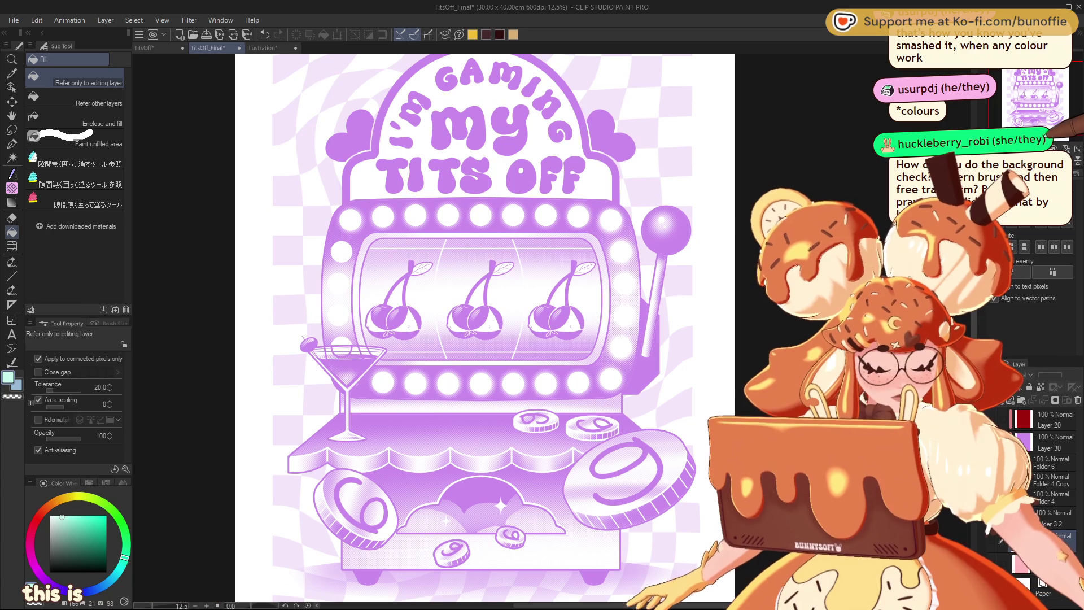
{"action": "key", "text": "ctrl+plus"}
{"action": "key", "text": "ctrl+plus"}
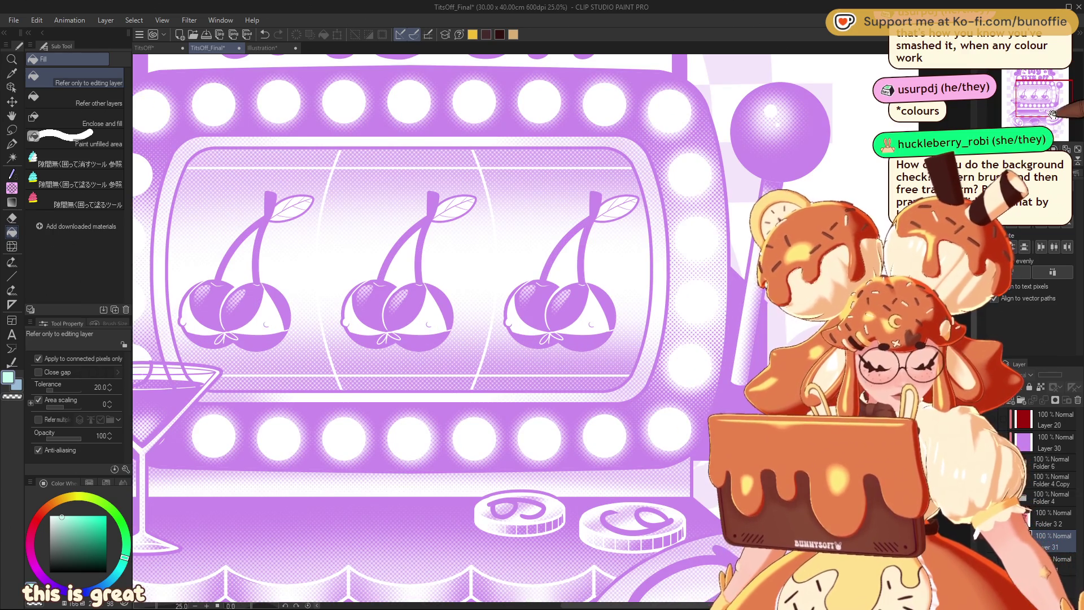
{"action": "left_click_drag", "start_coordinate": [1066, 99], "coordinate": [1067, 97]}
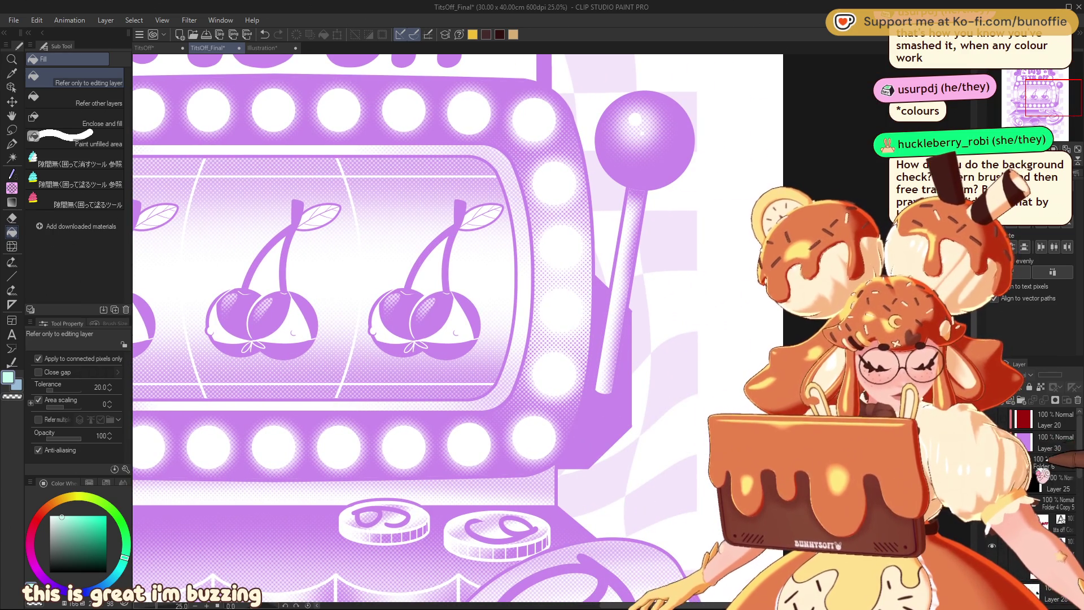
{"action": "left_click", "coordinate": [993, 442]}
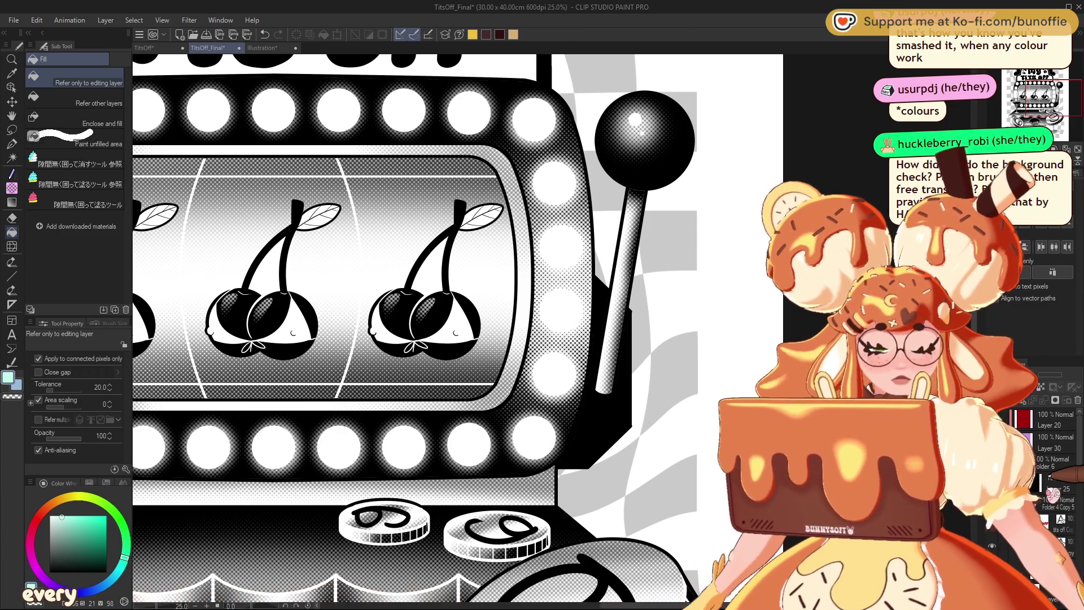
Step: Switch to the G-pen and fit the whole 'I'm gaming my tits off' poster in view
{"action": "key", "text": "p"}
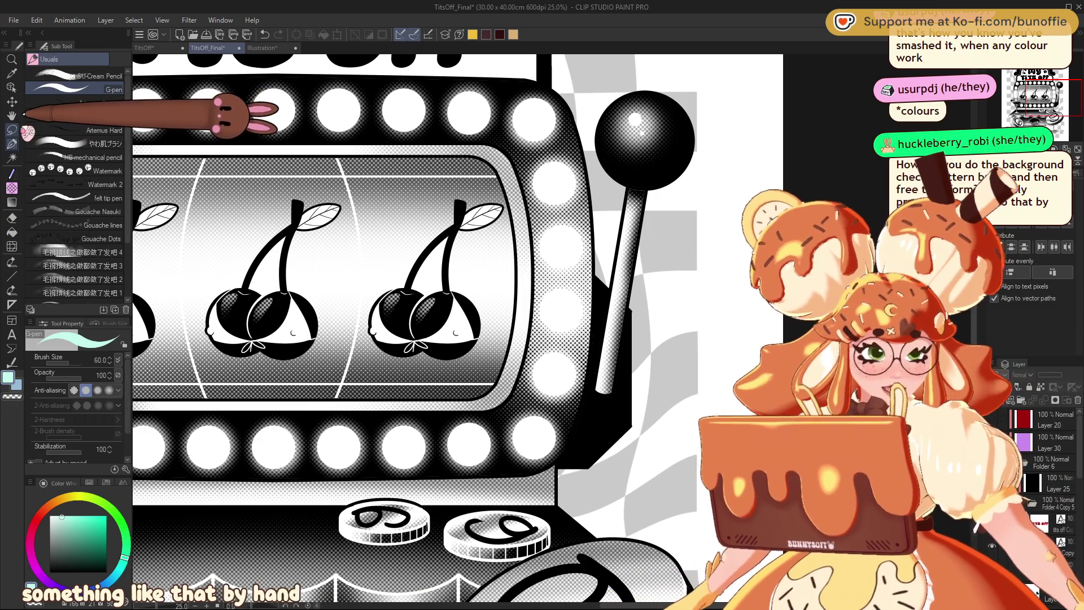
{"action": "key", "text": "ctrl+minus"}
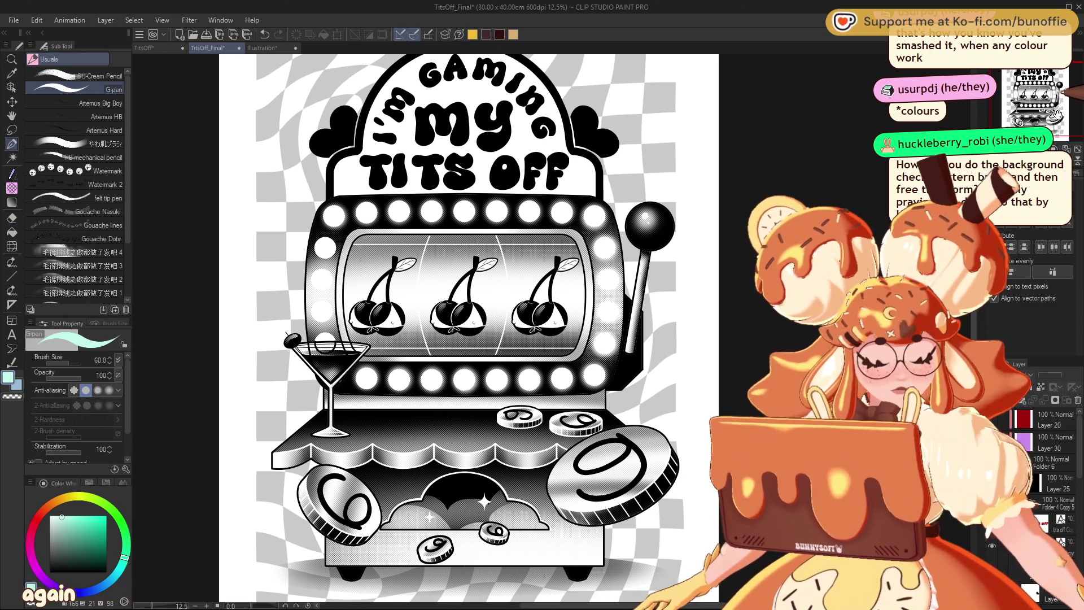
{"action": "key", "text": "ctrl+minus"}
{"action": "key", "text": "ctrl+plus"}
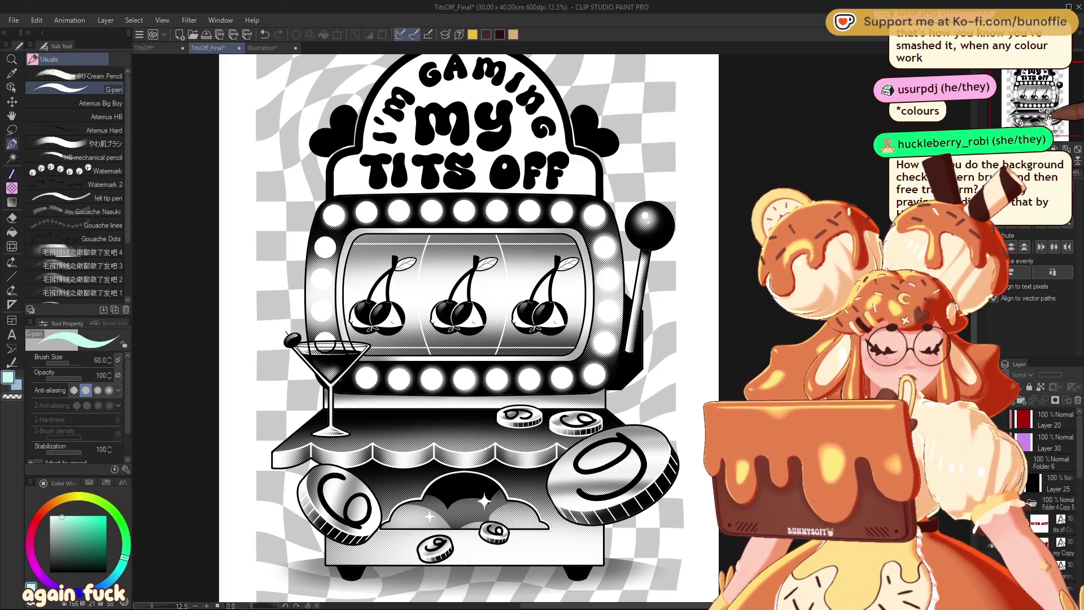
{"action": "key", "text": "ctrl+plus"}
{"action": "key", "text": "ctrl+minus"}
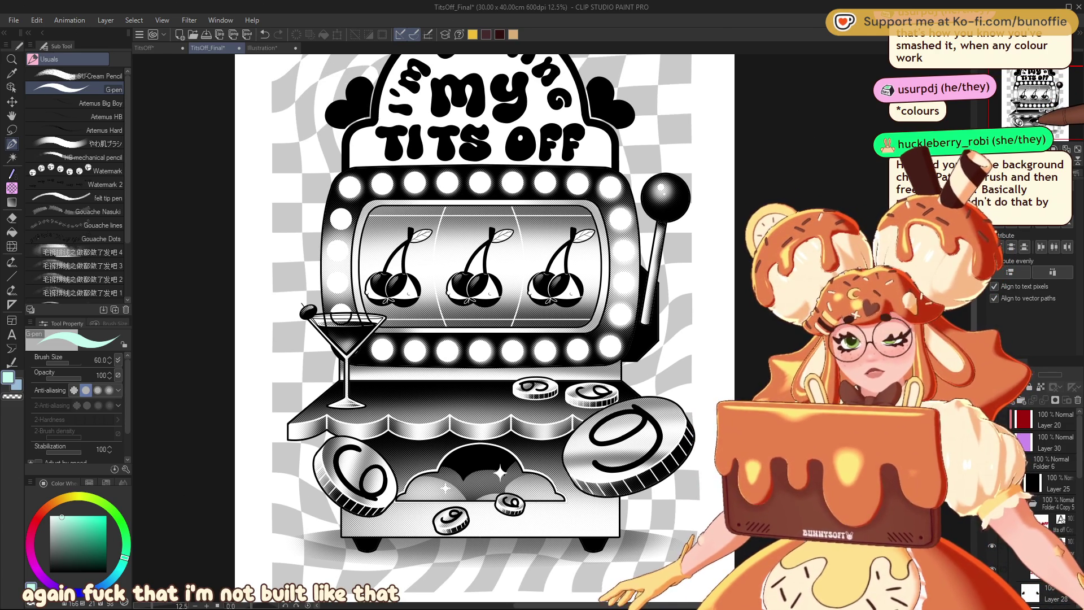
{"action": "mouse_move", "coordinate": [486, 316]}
{"action": "left_mouse_down"}
{"action": "mouse_move", "coordinate": [493, 330]}
{"action": "mouse_move", "coordinate": [481, 367]}
{"action": "left_mouse_up"}
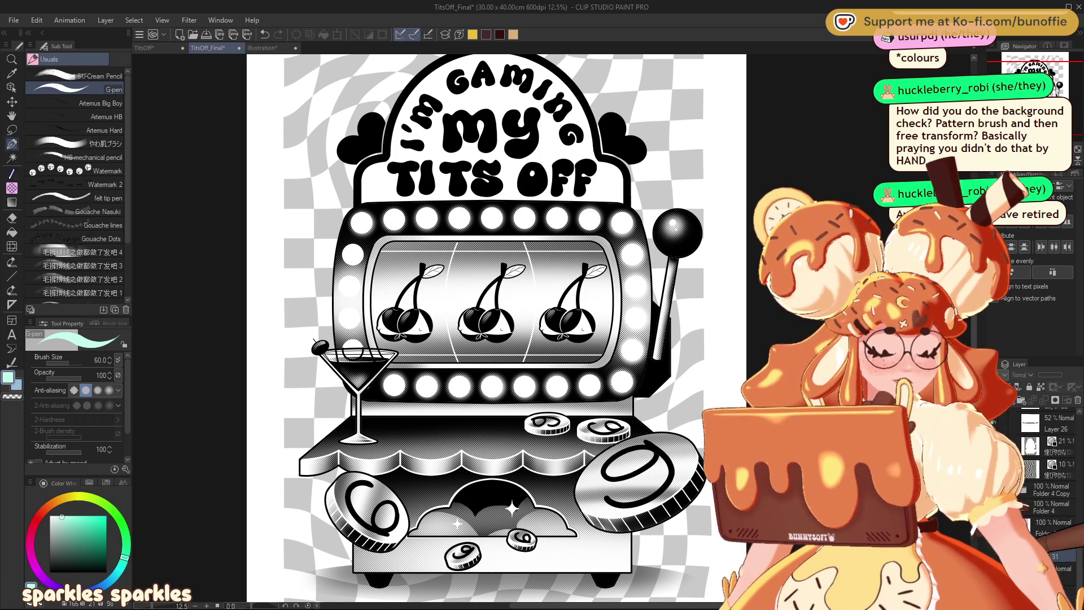
Step: Hide the paper and Layer 26 checker layers, then turn on Folder 6's pink colour layers
{"action": "left_click", "coordinate": [1011, 593]}
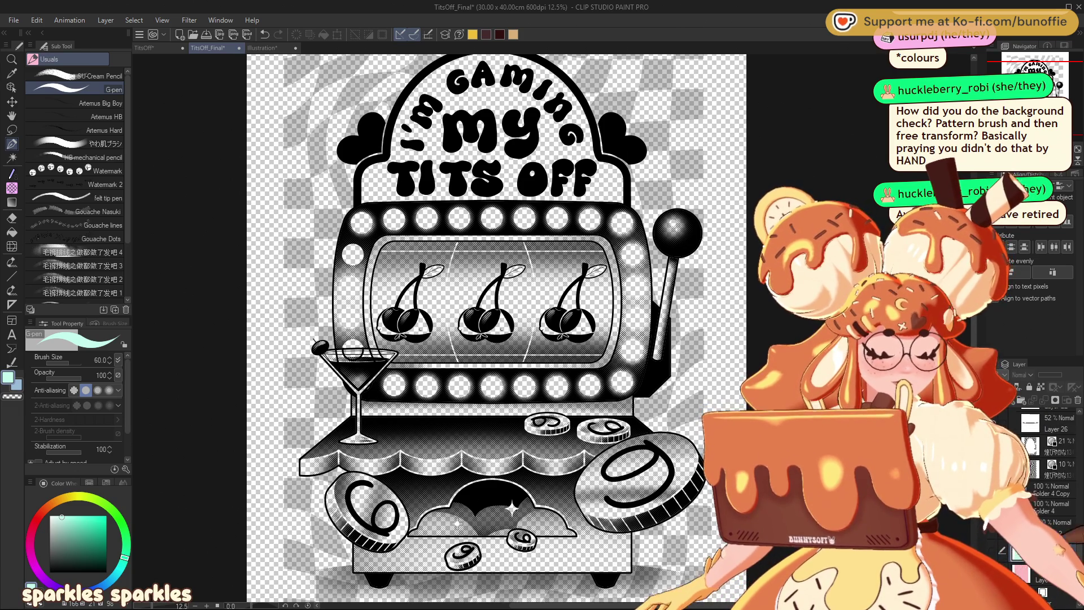
{"action": "scroll", "coordinate": [1044, 463], "scroll_direction": "down", "scroll_amount": 3}
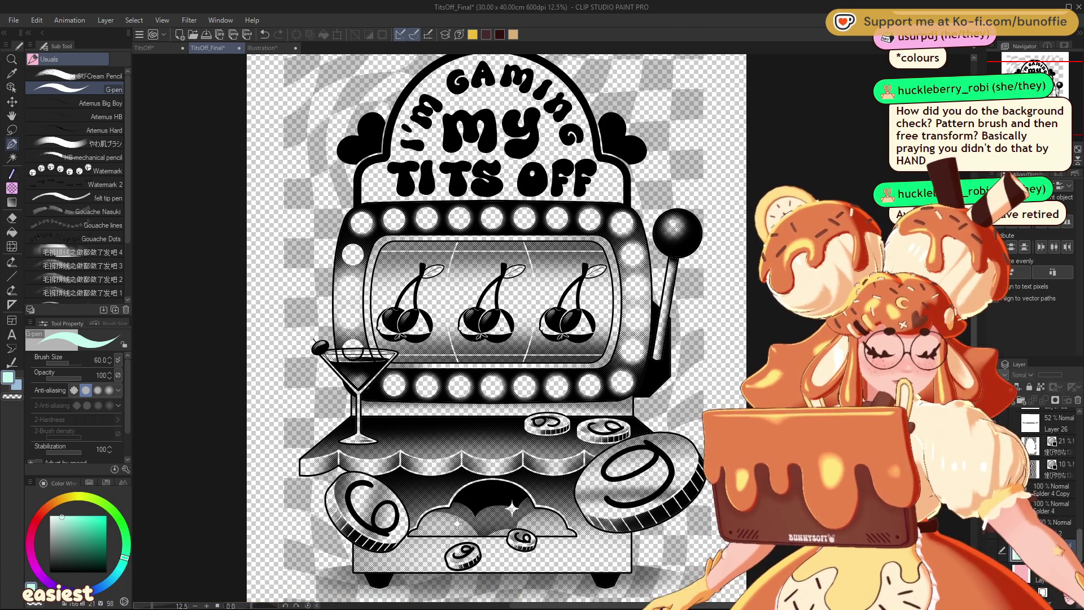
{"action": "left_click", "coordinate": [1014, 423]}
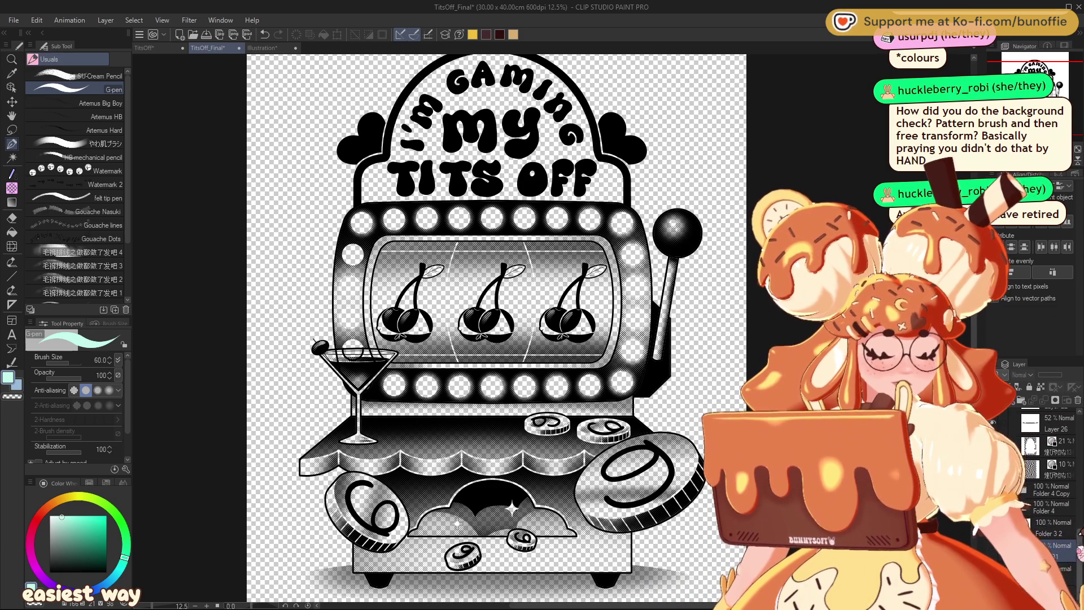
{"action": "scroll", "coordinate": [1044, 463], "scroll_direction": "up", "scroll_amount": 3}
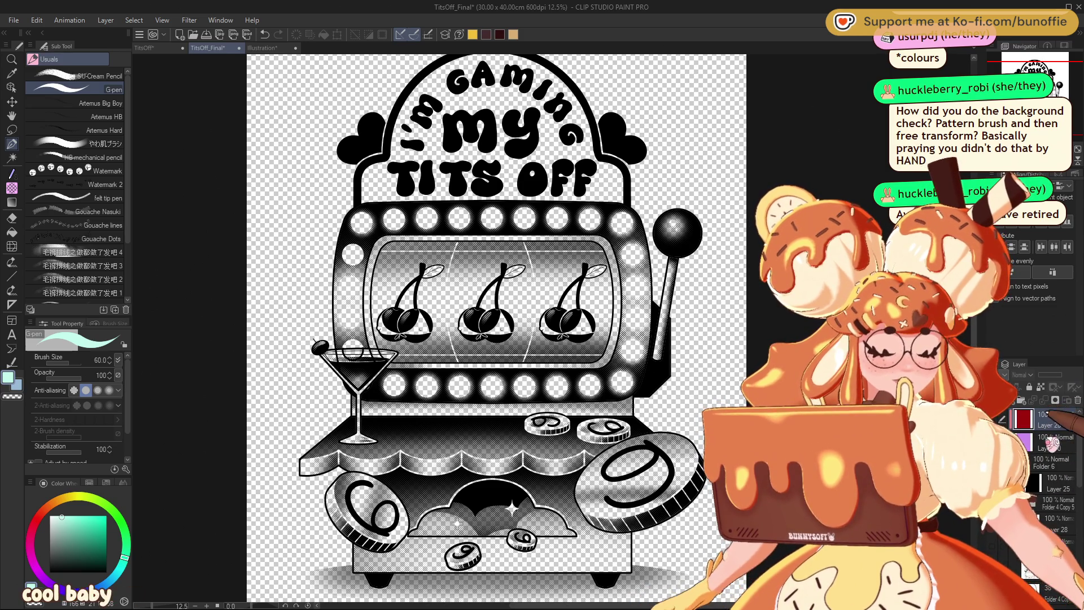
{"action": "left_click", "coordinate": [1051, 463]}
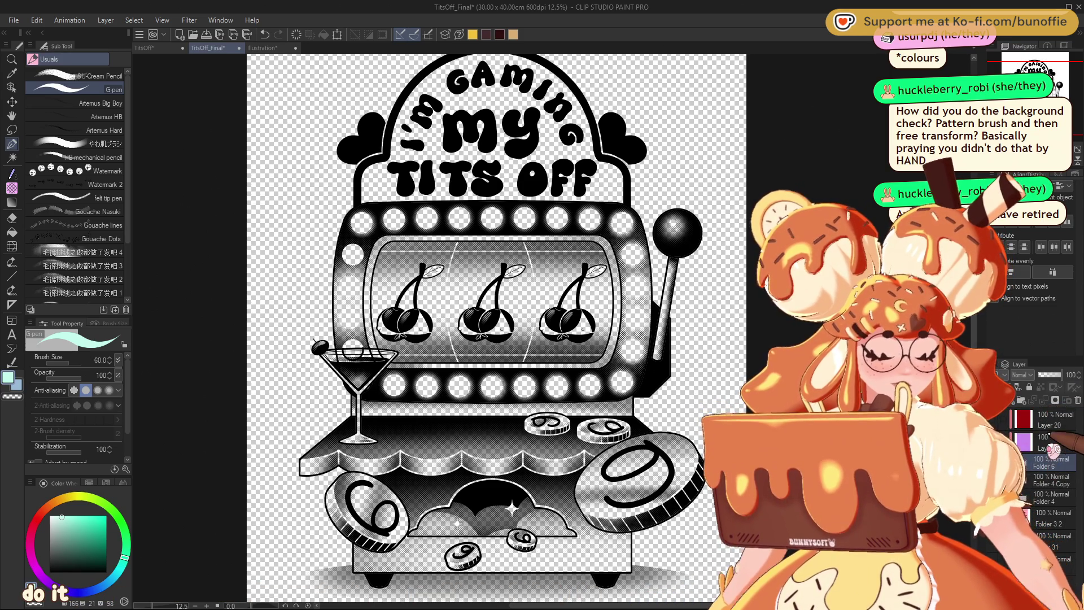
{"action": "left_click", "coordinate": [1030, 482]}
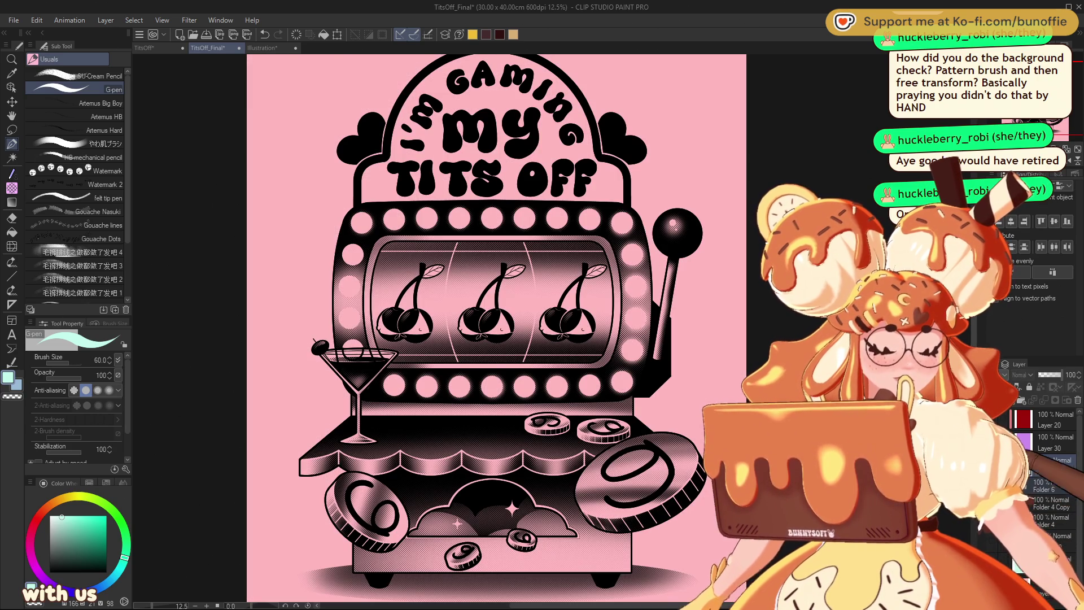
Step: Lighten the slot machine's shading layer and zoom in on the lower machine
{"action": "left_click", "coordinate": [1044, 466]}
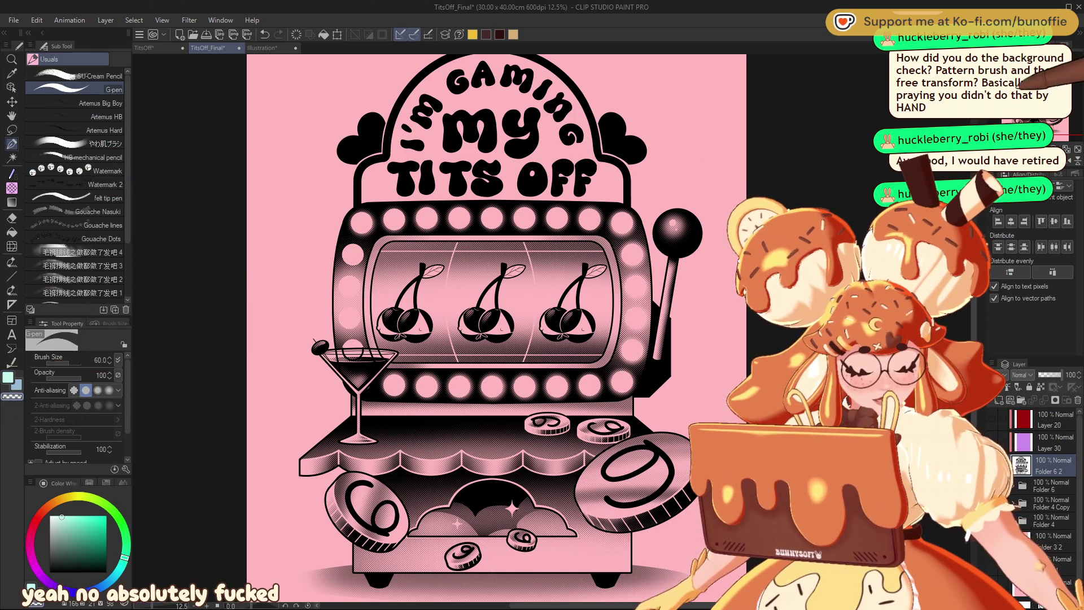
{"action": "key", "text": "ctrl+plus"}
{"action": "scroll", "coordinate": [508, 327], "scroll_direction": "down", "scroll_amount": 3}
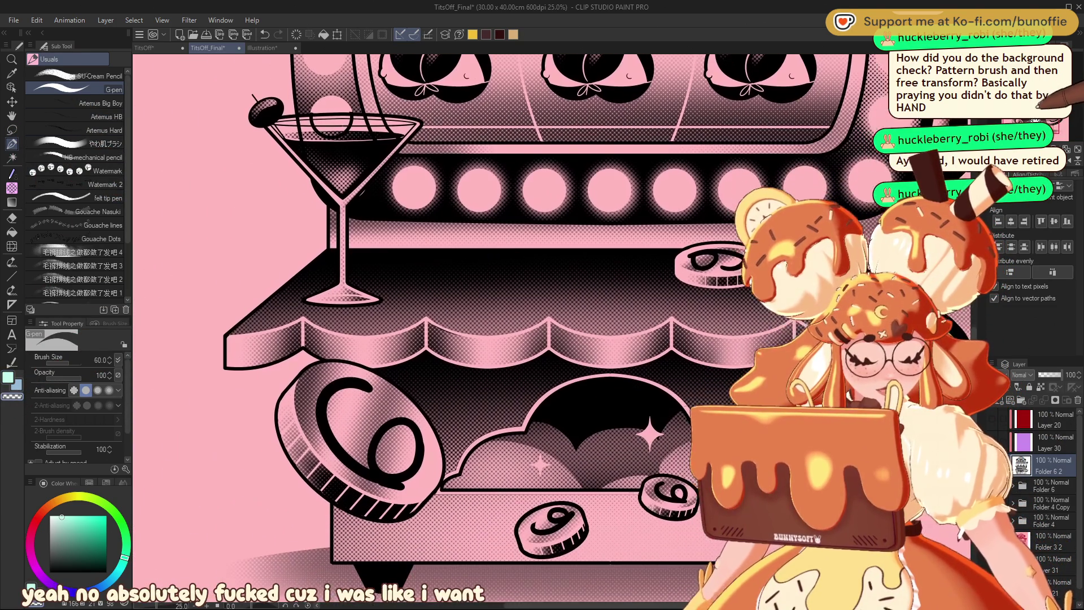
{"action": "scroll", "coordinate": [1047, 100], "scroll_direction": "down", "scroll_amount": 1}
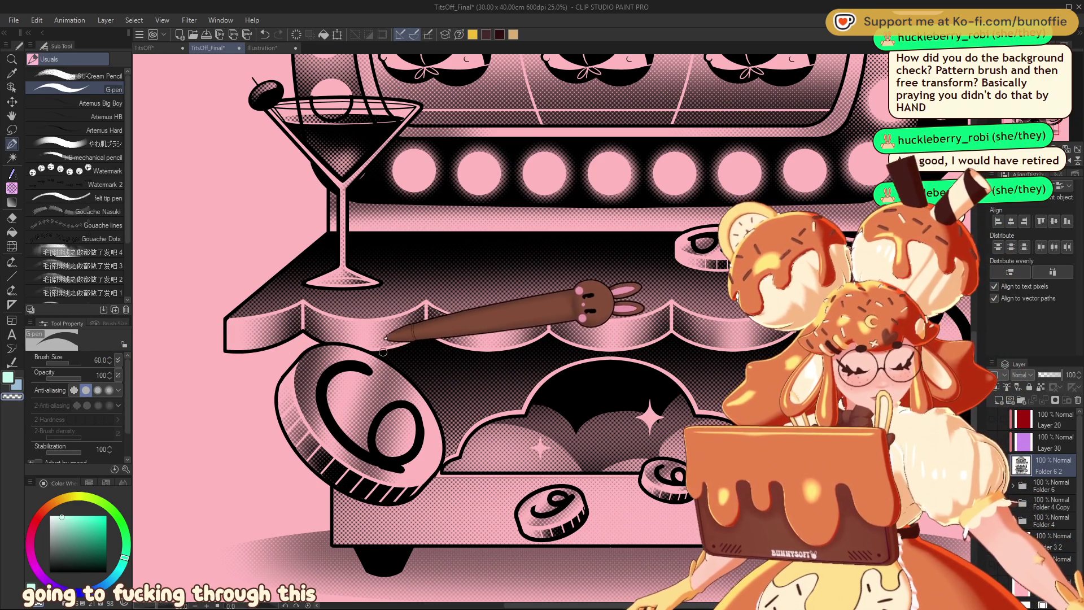
Step: Draw a thin light diagonal glint across the big left coin with a size-20 G-pen
{"action": "key", "text": "bracketleft"}
{"action": "key", "text": "bracketleft"}
{"action": "key", "text": "bracketleft"}
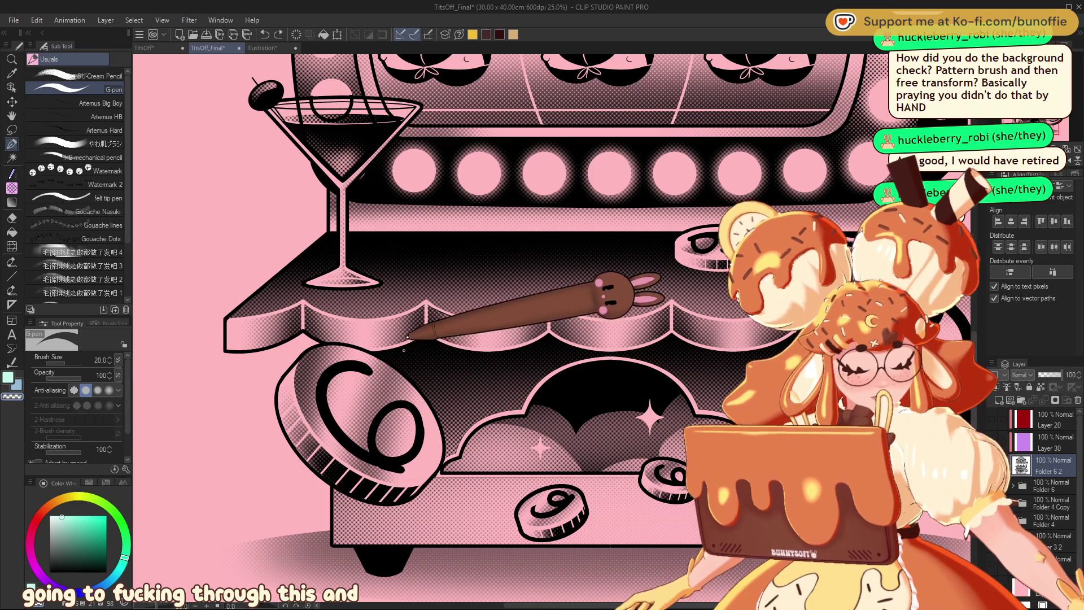
{"action": "left_click_drag", "start_coordinate": [410, 347], "coordinate": [361, 399]}
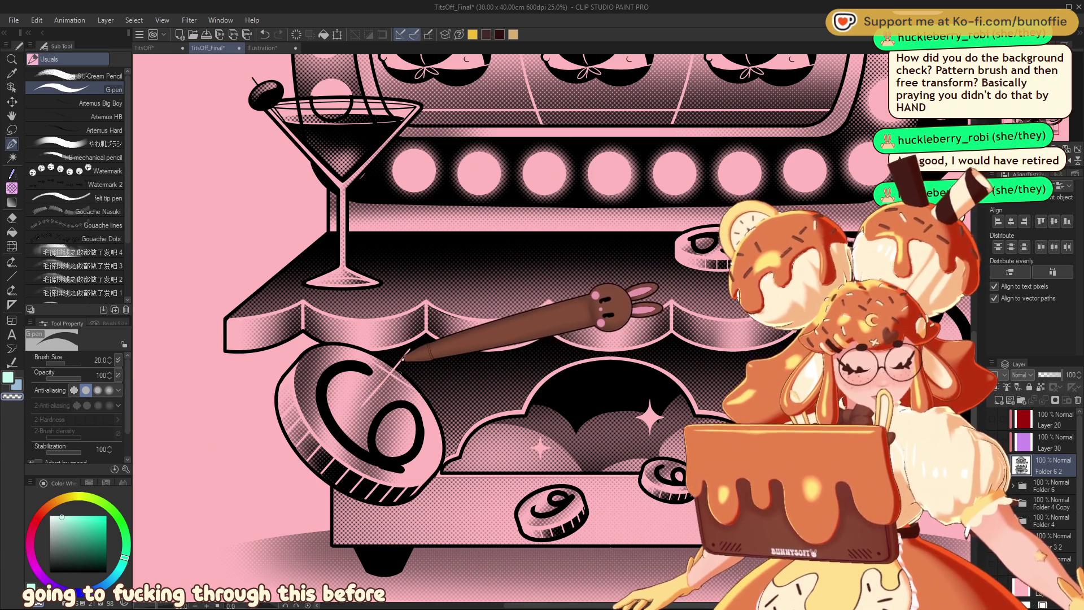
{"action": "key", "text": "ctrl+z"}
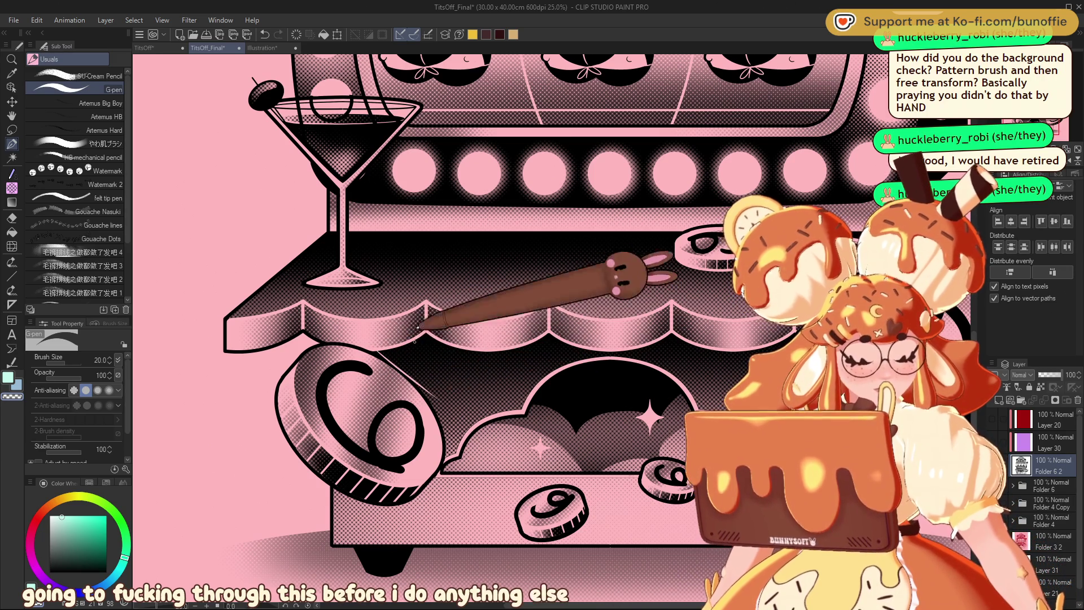
{"action": "left_click_drag", "start_coordinate": [416, 352], "coordinate": [391, 379]}
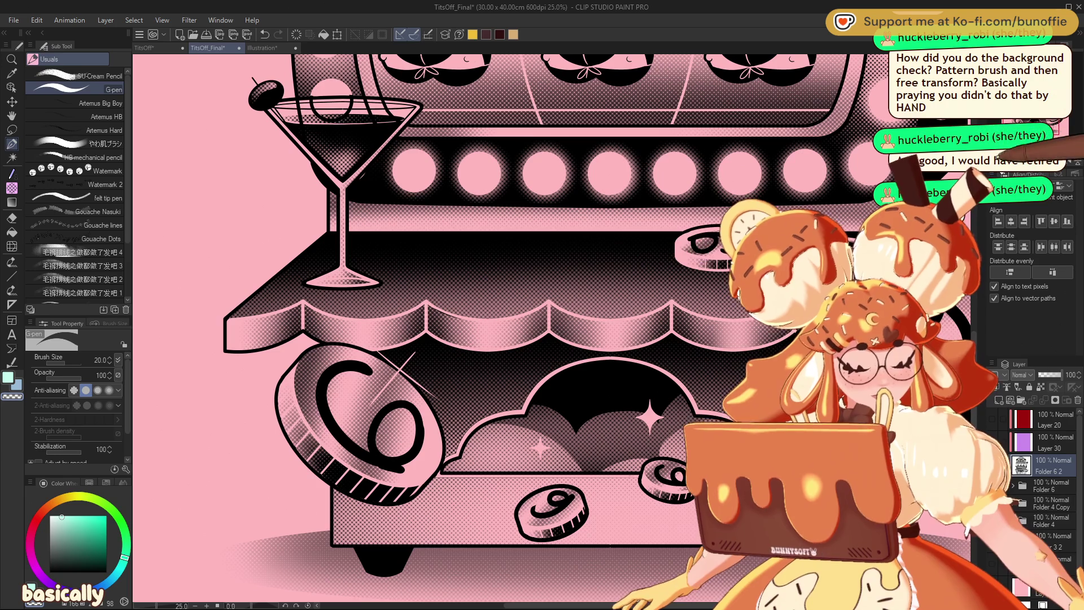
{"action": "key", "text": "ctrl+minus"}
{"action": "key", "text": "ctrl+minus"}
{"action": "key", "text": "ctrl+plus"}
{"action": "key", "text": "ctrl+plus"}
{"action": "key", "text": "ctrl+plus"}
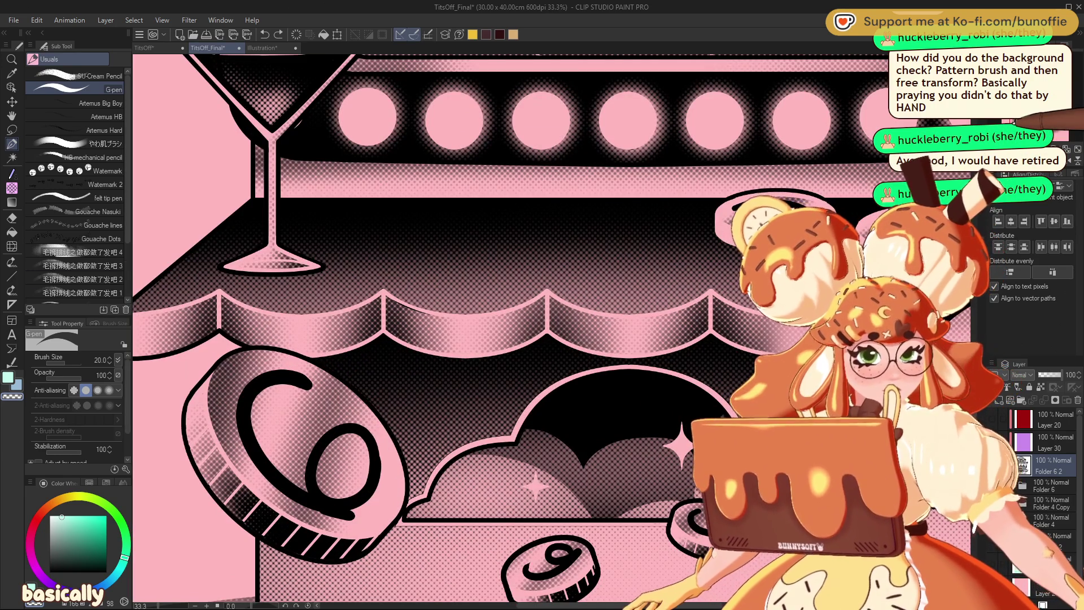
Step: Place a four-line symmetry ruler across the big left coin
{"action": "left_click", "coordinate": [12, 305]}
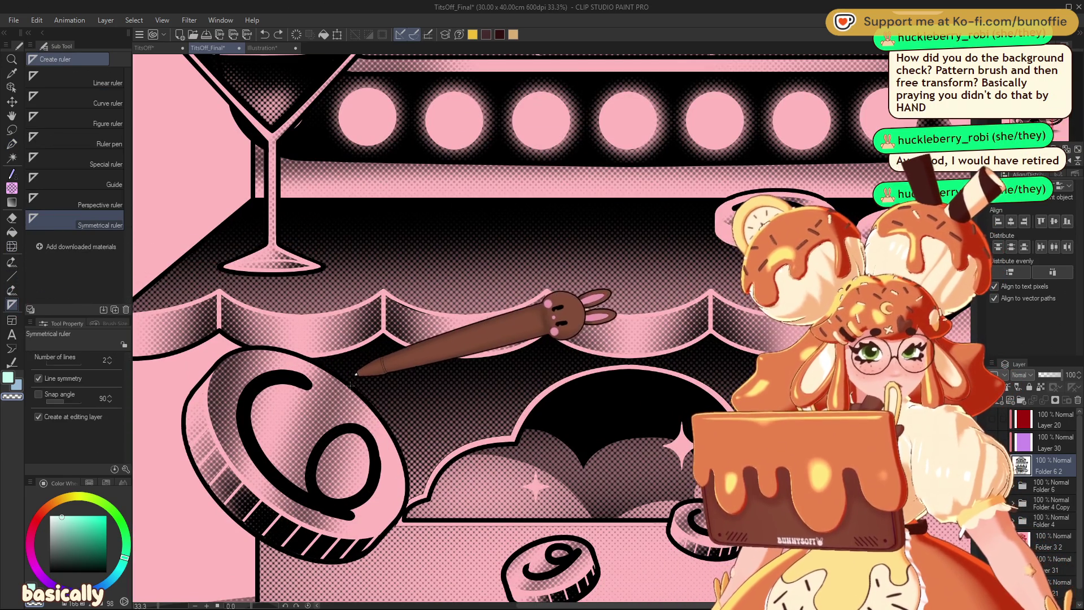
{"action": "left_click_drag", "start_coordinate": [356, 374], "coordinate": [300, 421]}
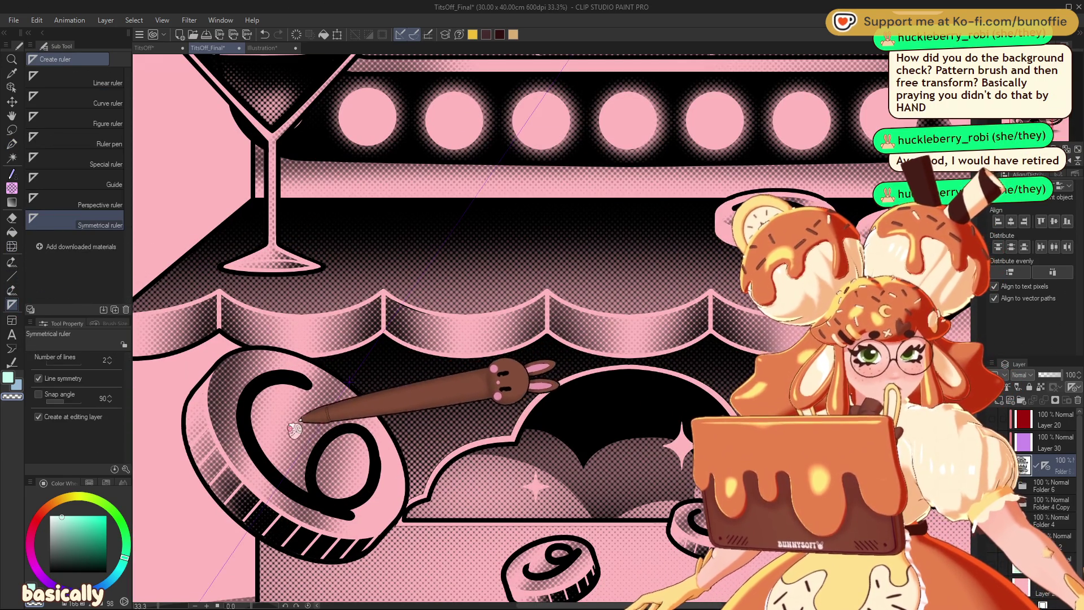
{"action": "key", "text": "ctrl+z"}
{"action": "left_click", "coordinate": [110, 357]}
{"action": "left_click", "coordinate": [110, 357]}
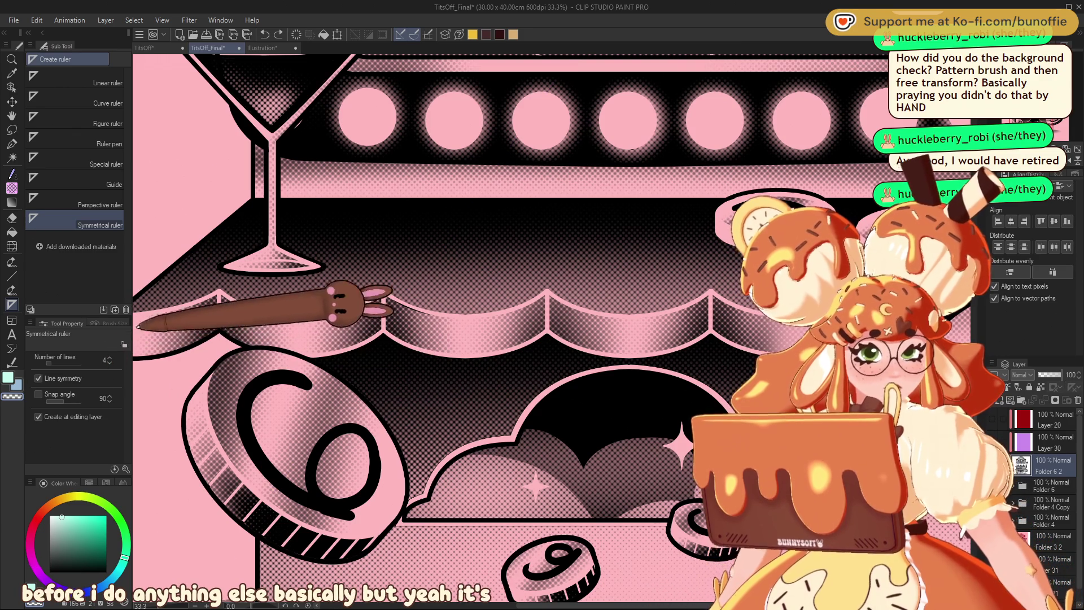
{"action": "left_click_drag", "start_coordinate": [347, 373], "coordinate": [294, 469]}
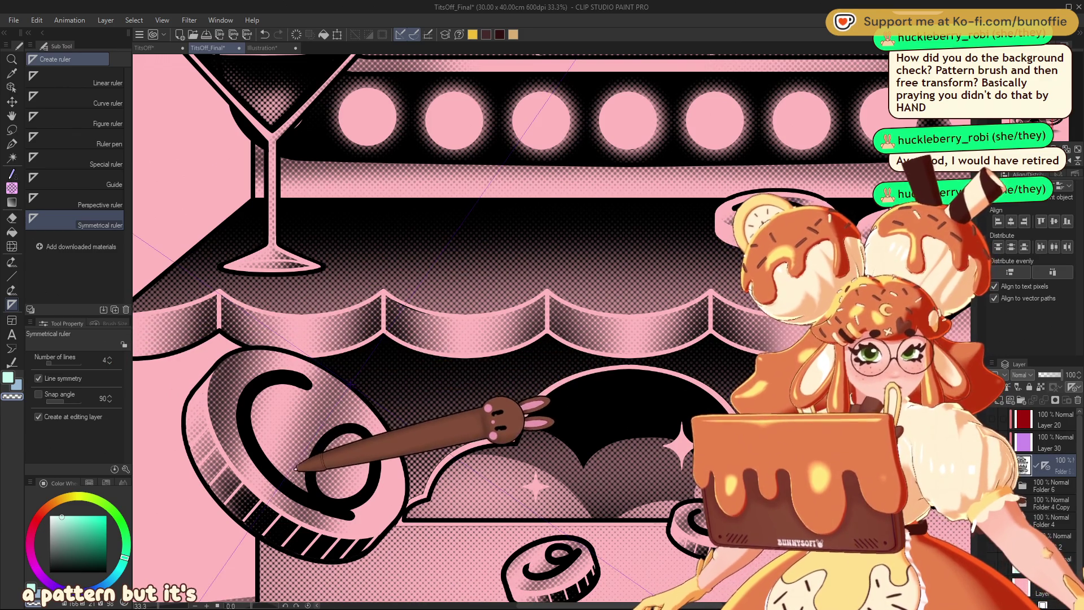
Step: Rotate the canvas and draw the first thin sparkle line by the coin with the G-pen
{"action": "left_click", "coordinate": [11, 143]}
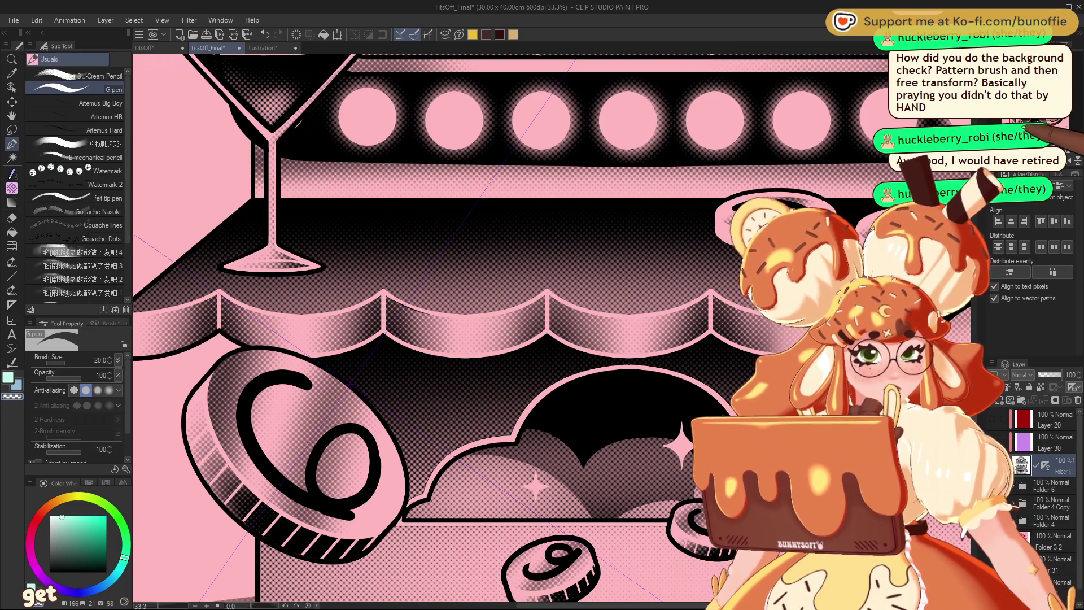
{"action": "mouse_move", "coordinate": [678, 327]}
{"action": "left_mouse_down"}
{"action": "mouse_move", "coordinate": [655, 243]}
{"action": "mouse_move", "coordinate": [617, 197]}
{"action": "left_mouse_up"}
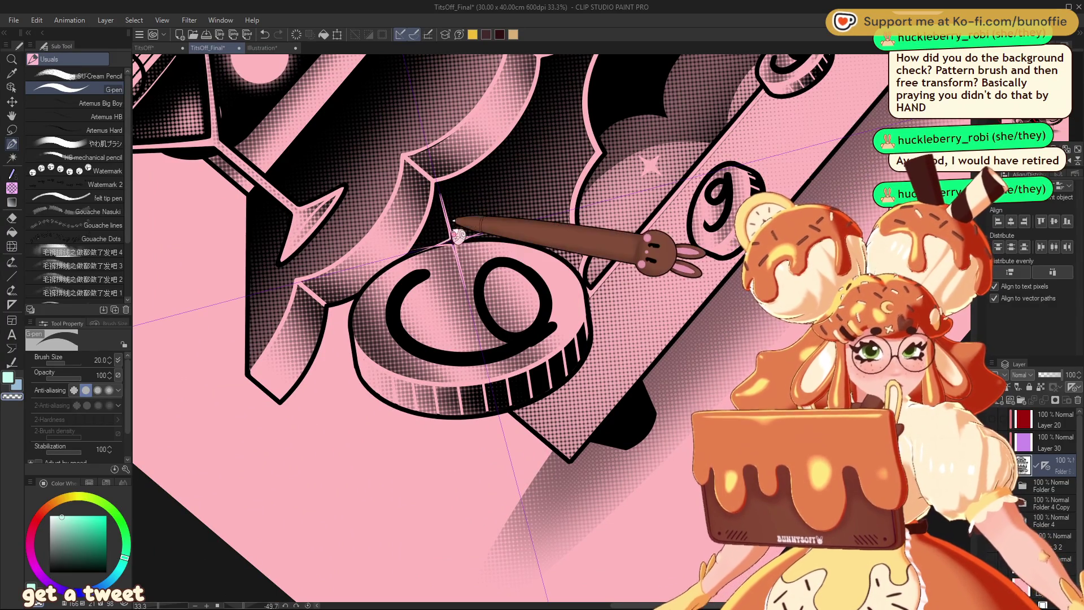
{"action": "left_click_drag", "start_coordinate": [443, 205], "coordinate": [447, 228]}
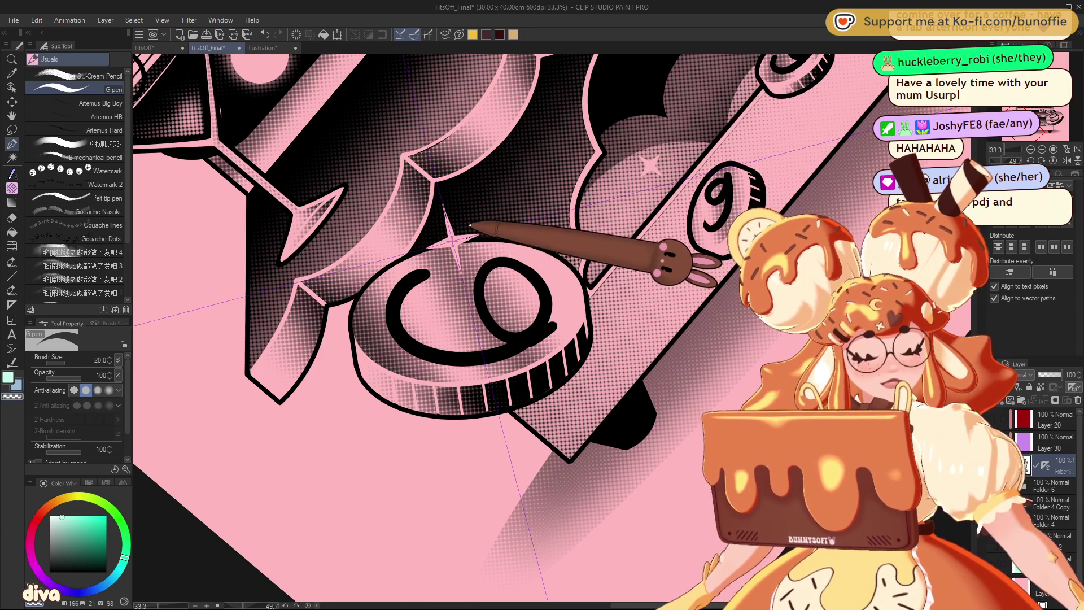
Step: Reset the canvas rotation in the Navigator so the view is upright again
{"action": "left_click", "coordinate": [1053, 149]}
{"action": "left_click", "coordinate": [1030, 149]}
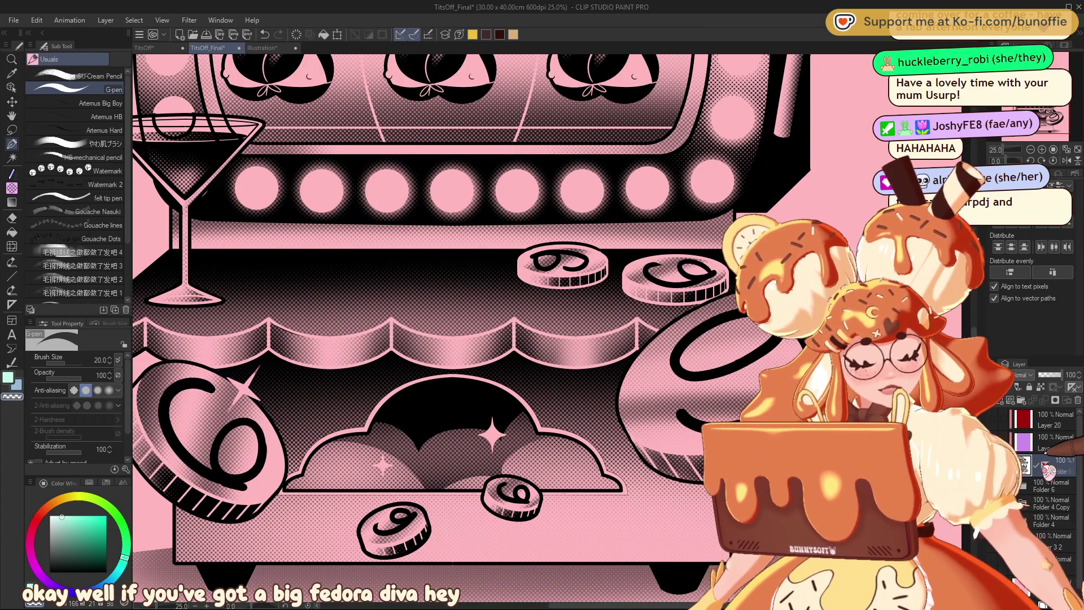
Step: Pick the soft dots tone brush at size 250 for the lower machine near the left coin
{"action": "left_click", "coordinate": [1031, 150]}
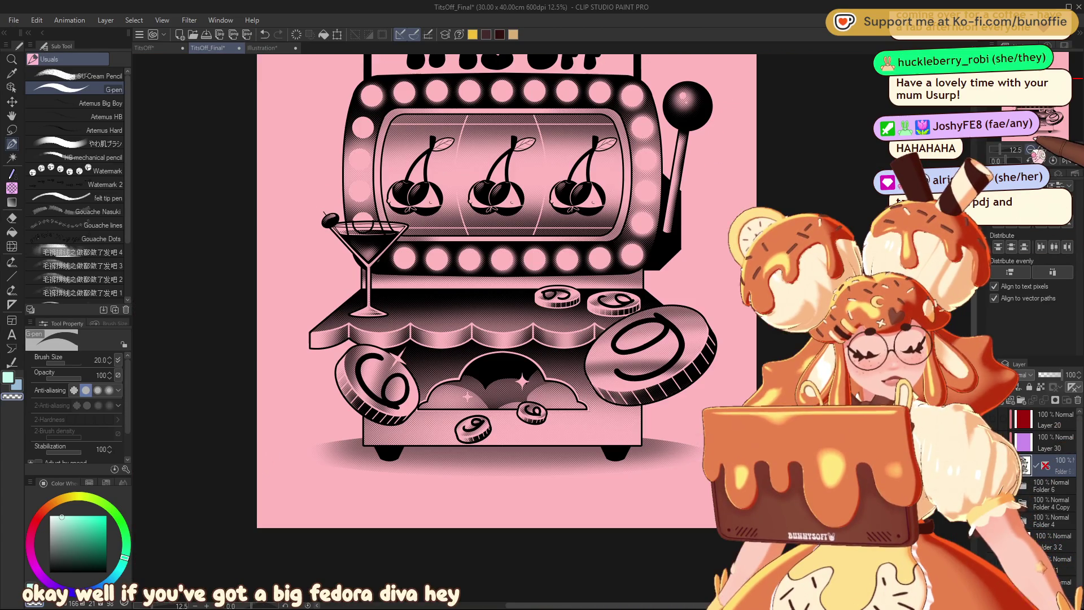
{"action": "left_click", "coordinate": [1042, 150]}
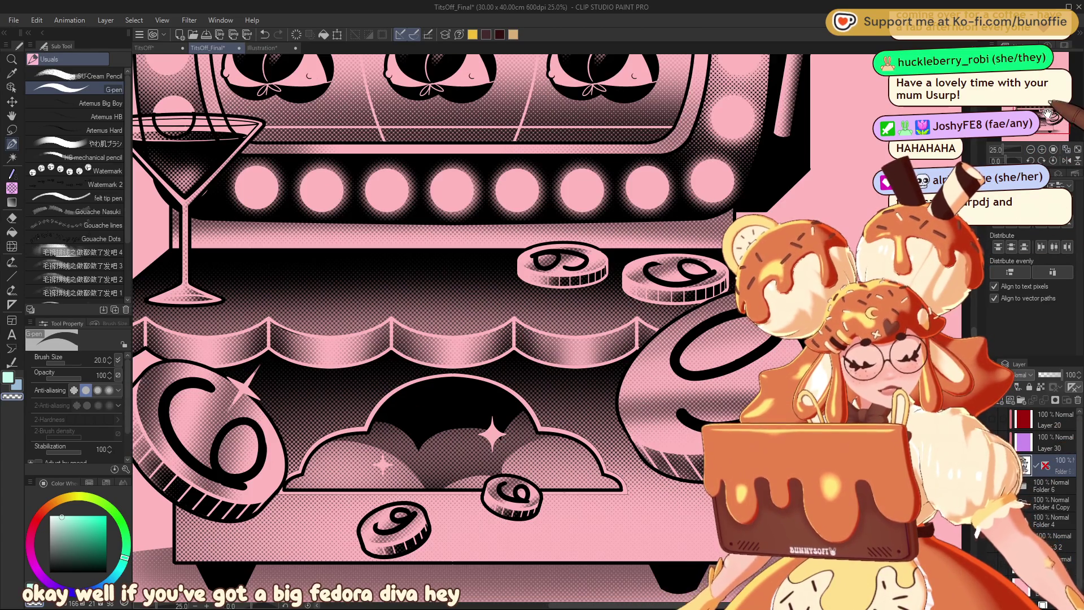
{"action": "left_click_drag", "start_coordinate": [1048, 113], "coordinate": [1043, 114]}
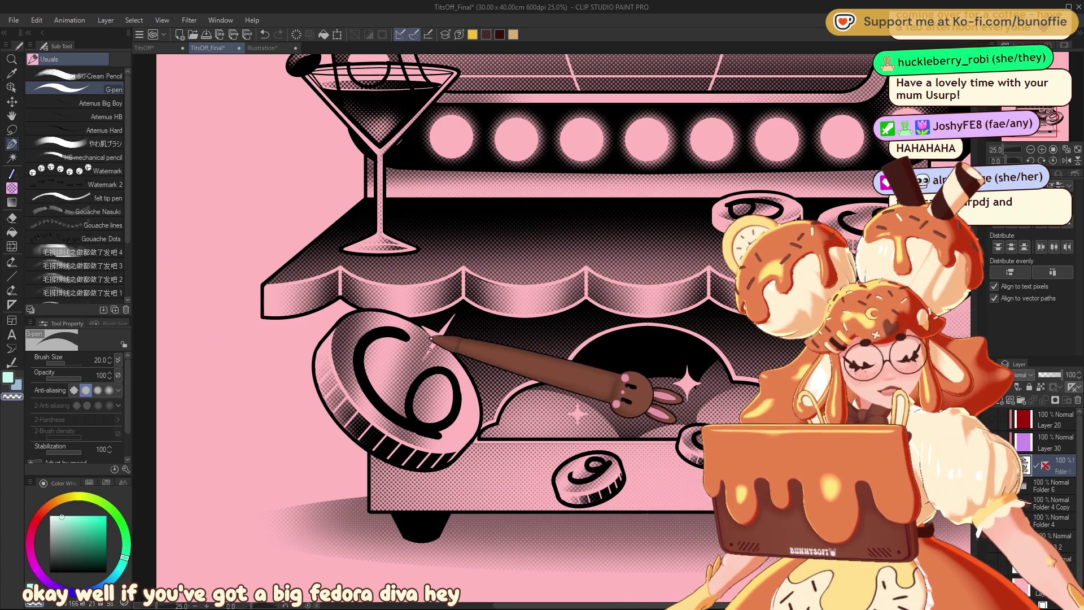
{"action": "left_click", "coordinate": [11, 188]}
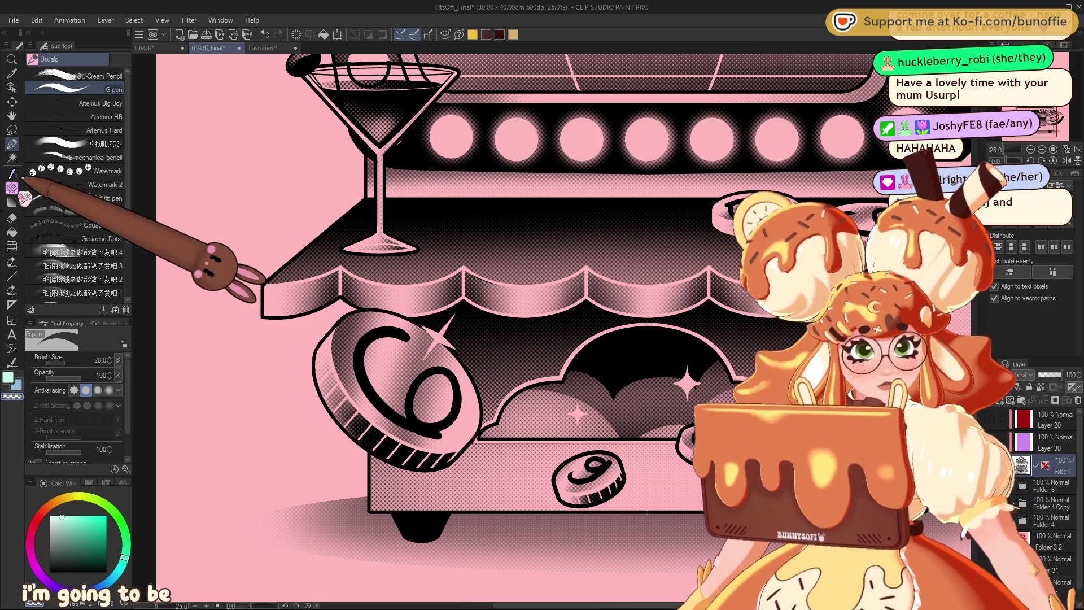
{"action": "key", "text": "bracketleft"}
{"action": "key", "text": "bracketleft"}
{"action": "key", "text": "bracketleft"}
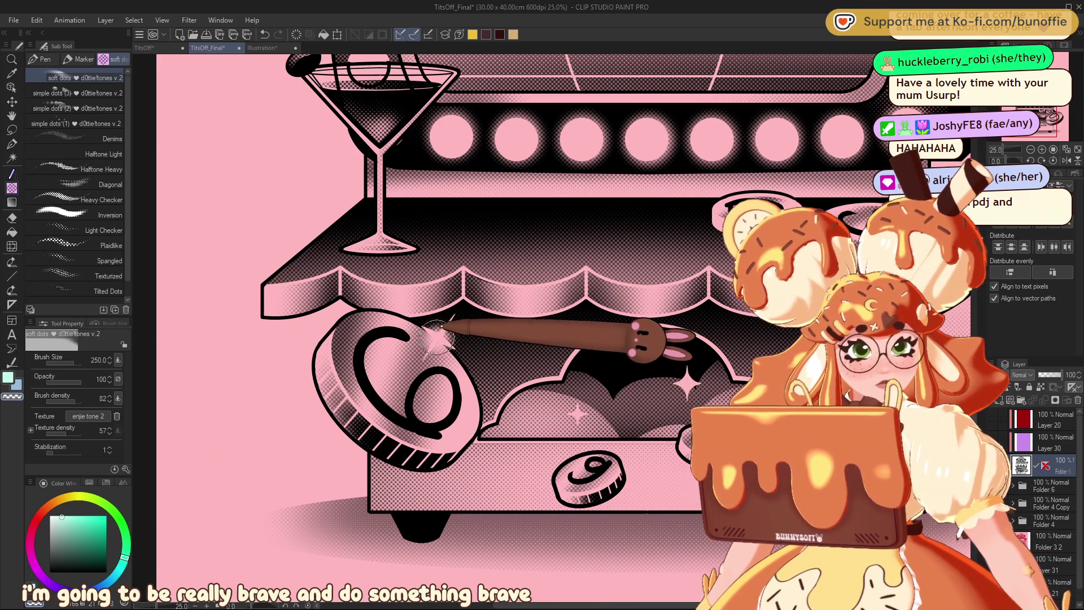
Step: Shade the title sign and cherry reels with halftone dots at brush size 170
{"action": "left_click", "coordinate": [1031, 149]}
{"action": "left_click_drag", "start_coordinate": [1037, 154], "coordinate": [1072, 88]}
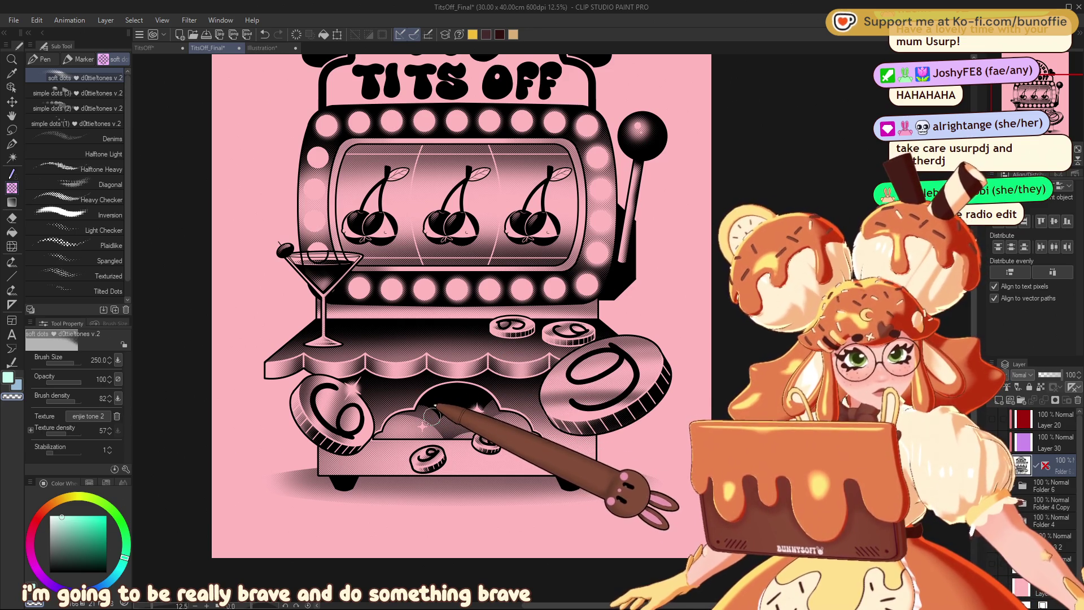
{"action": "left_click_drag", "start_coordinate": [1054, 91], "coordinate": [1057, 78]}
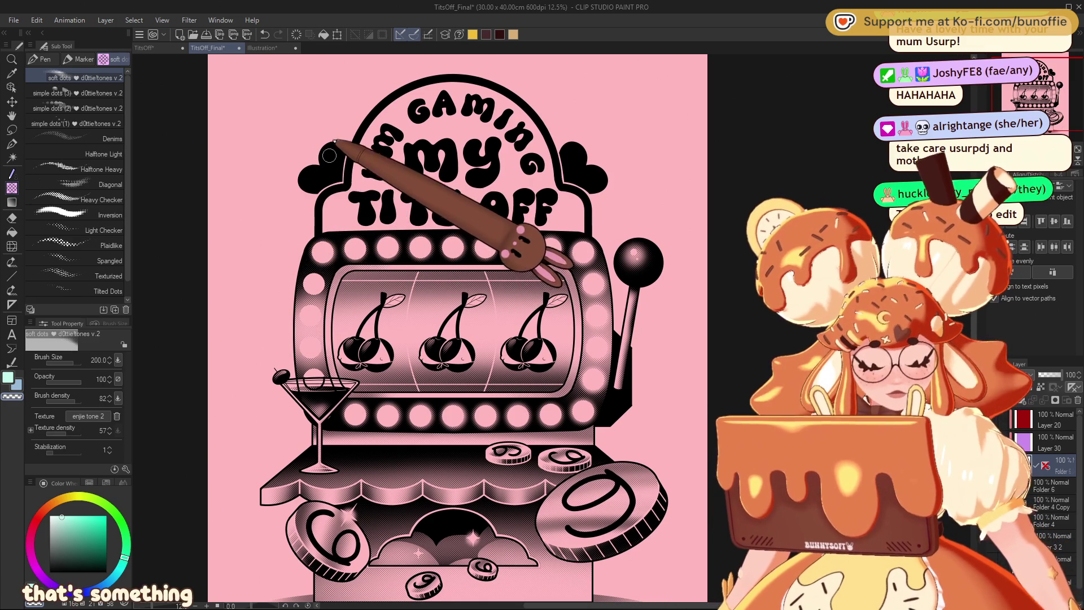
{"action": "key", "text": "bracketleft"}
{"action": "key", "text": "bracketleft"}
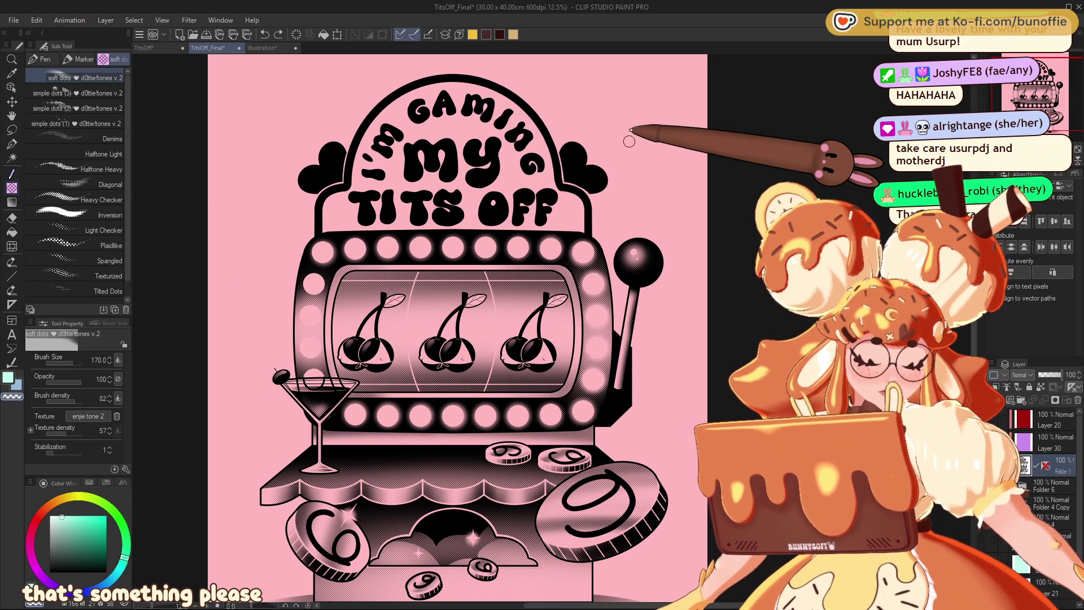
{"action": "left_click_drag", "start_coordinate": [1037, 84], "coordinate": [1032, 90]}
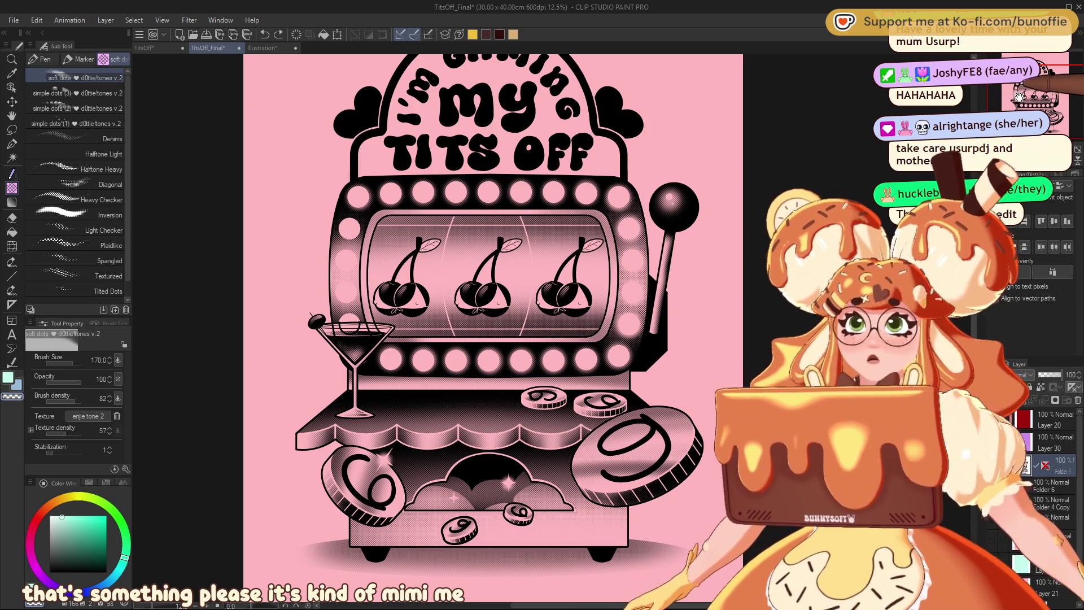
{"action": "left_click_drag", "start_coordinate": [1041, 95], "coordinate": [1049, 93]}
{"action": "scroll", "coordinate": [1042, 94], "scroll_direction": "up", "scroll_amount": 3}
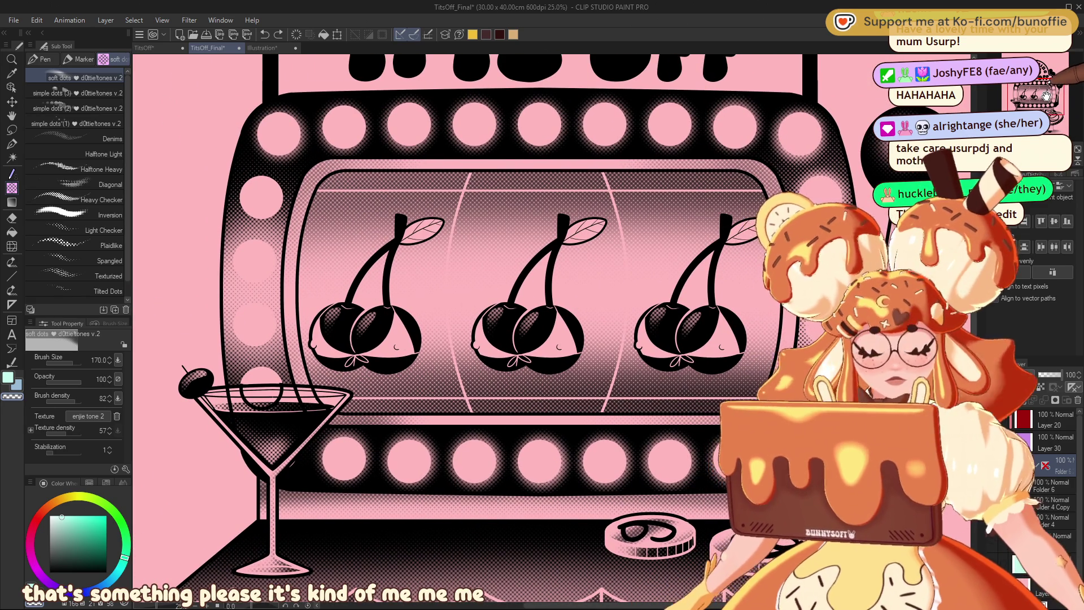
Step: Try Auto select on the left cherry and its leaf, then clear the selection
{"action": "key", "text": "w"}
{"action": "left_click", "coordinate": [409, 231]}
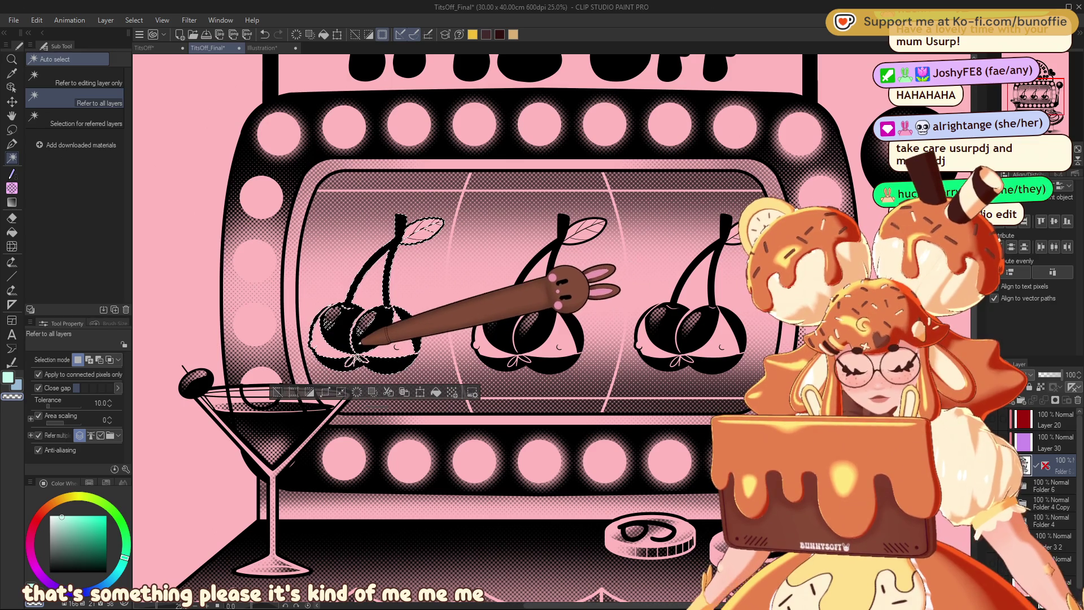
{"action": "left_click", "coordinate": [277, 392]}
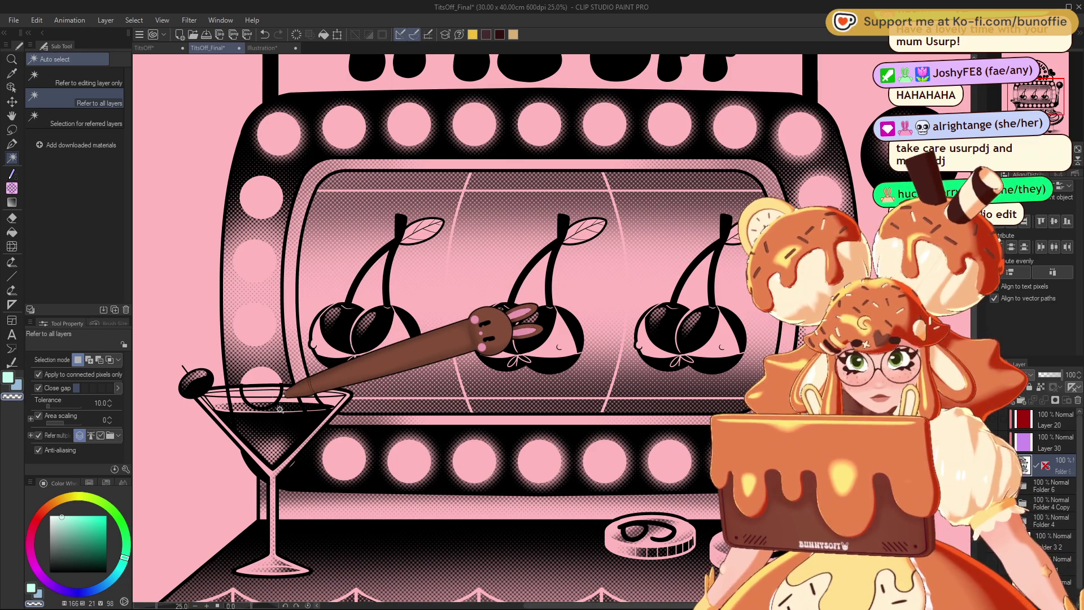
Step: Outline the cherry leaves and stems in light pink with the G-pen at size 30
{"action": "left_click", "coordinate": [11, 143]}
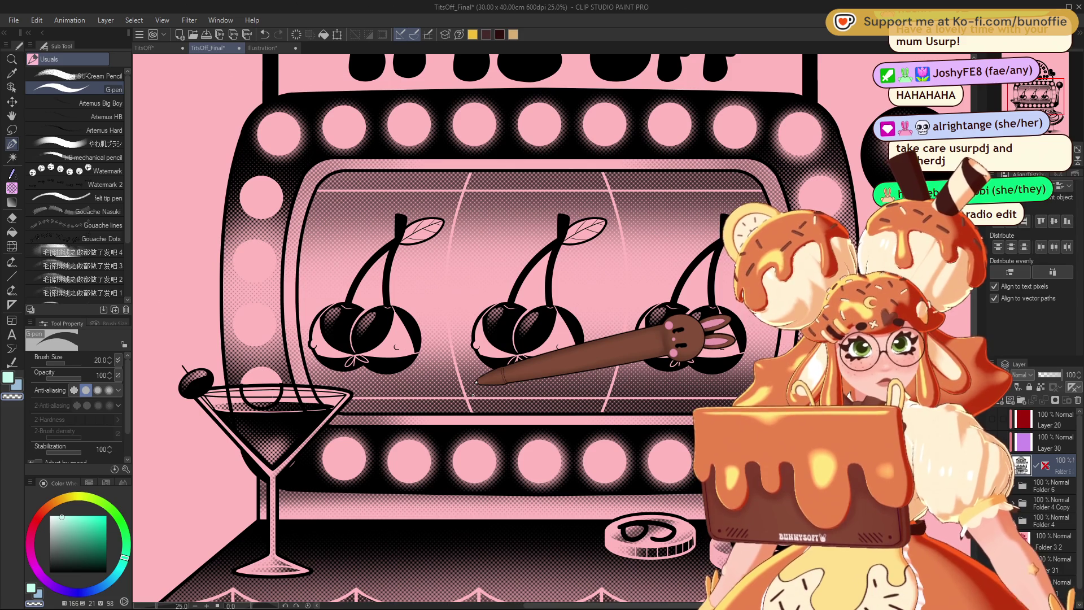
{"action": "scroll", "coordinate": [472, 396], "scroll_direction": "down", "scroll_amount": 6}
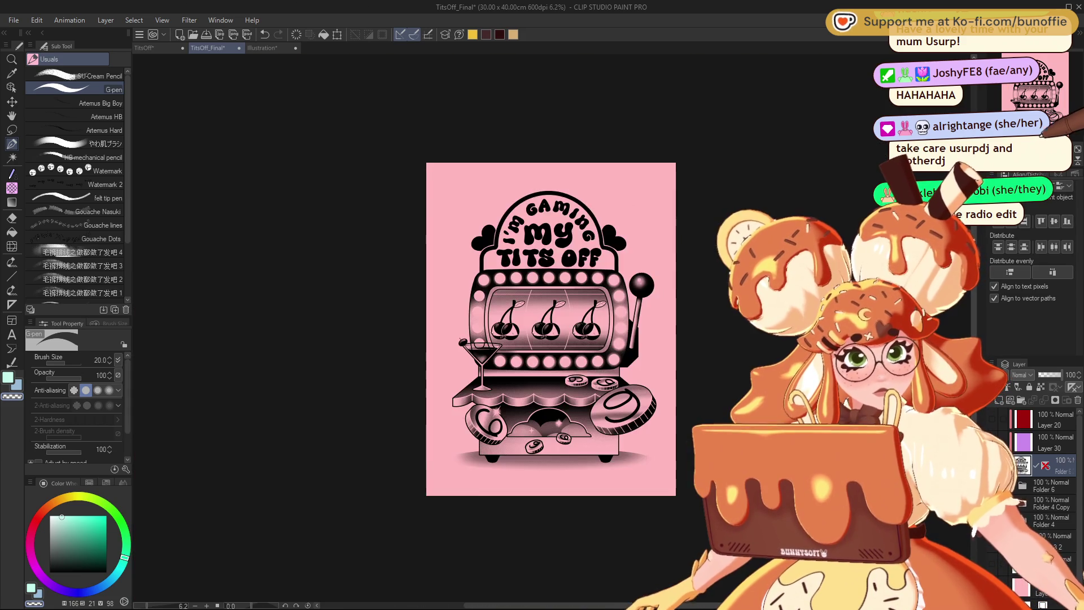
{"action": "scroll", "coordinate": [553, 322], "scroll_direction": "up", "scroll_amount": 10}
{"action": "scroll", "coordinate": [553, 323], "scroll_direction": "down", "scroll_amount": 5}
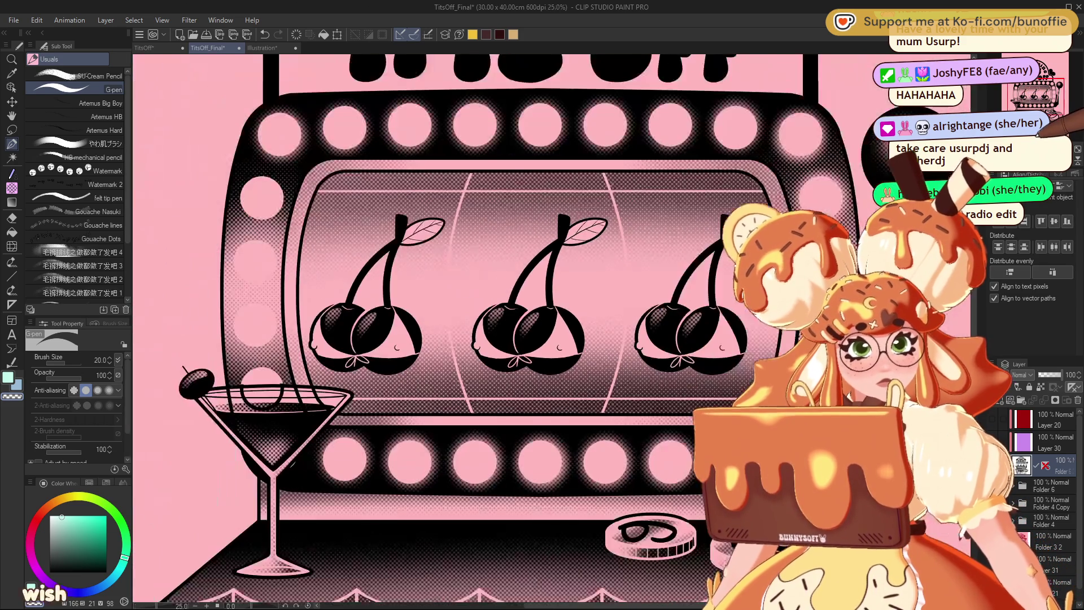
{"action": "left_click_drag", "start_coordinate": [395, 201], "coordinate": [446, 211]}
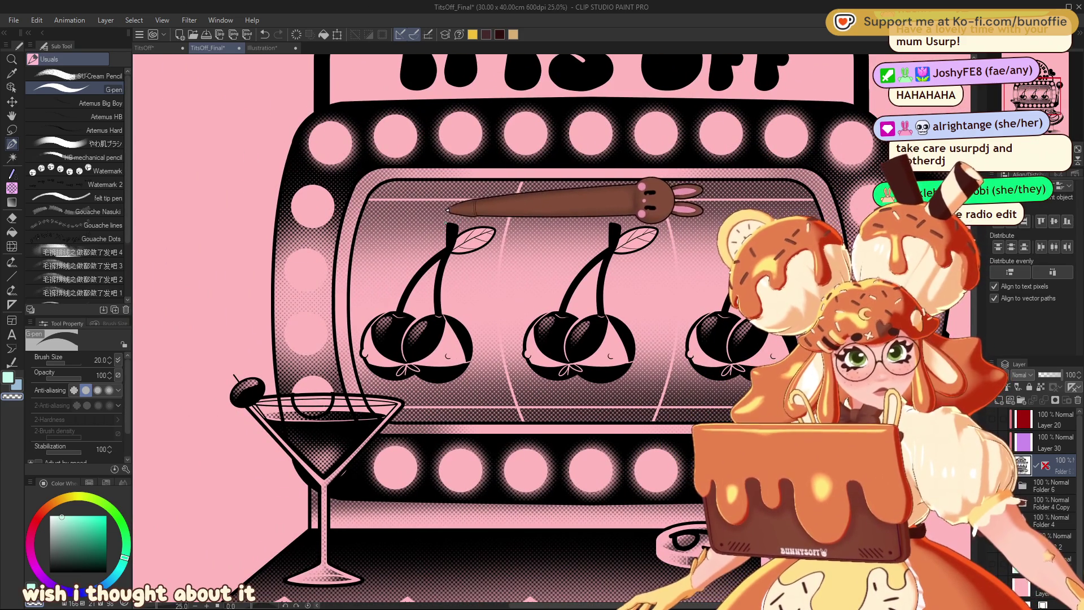
{"action": "key", "text": "bracketright"}
{"action": "key", "text": "bracketright"}
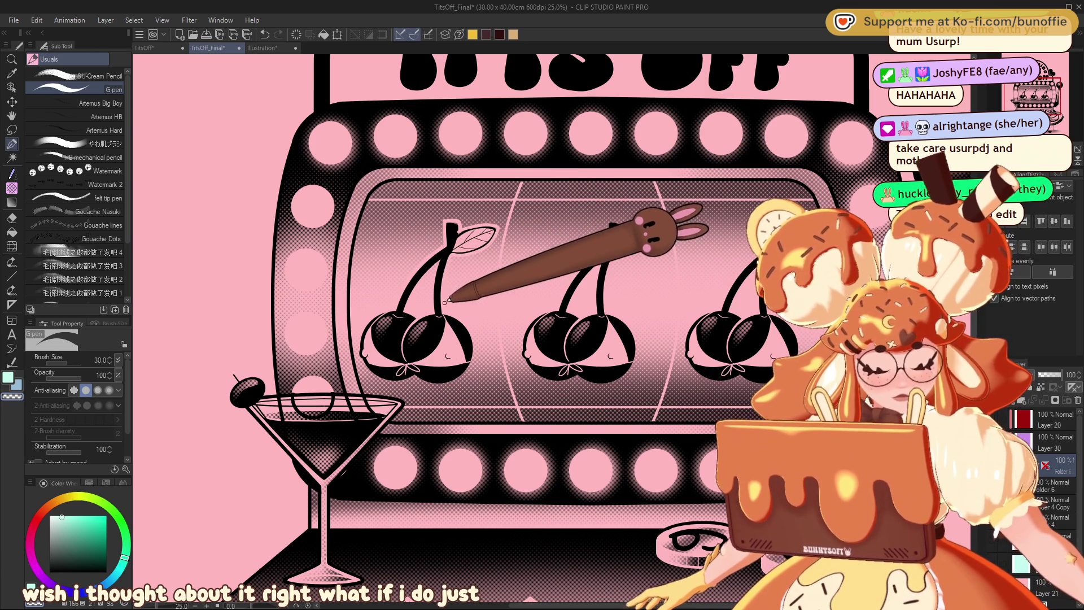
{"action": "key", "text": "ctrl+minus"}
{"action": "key", "text": "ctrl+minus"}
{"action": "key", "text": "ctrl+minus"}
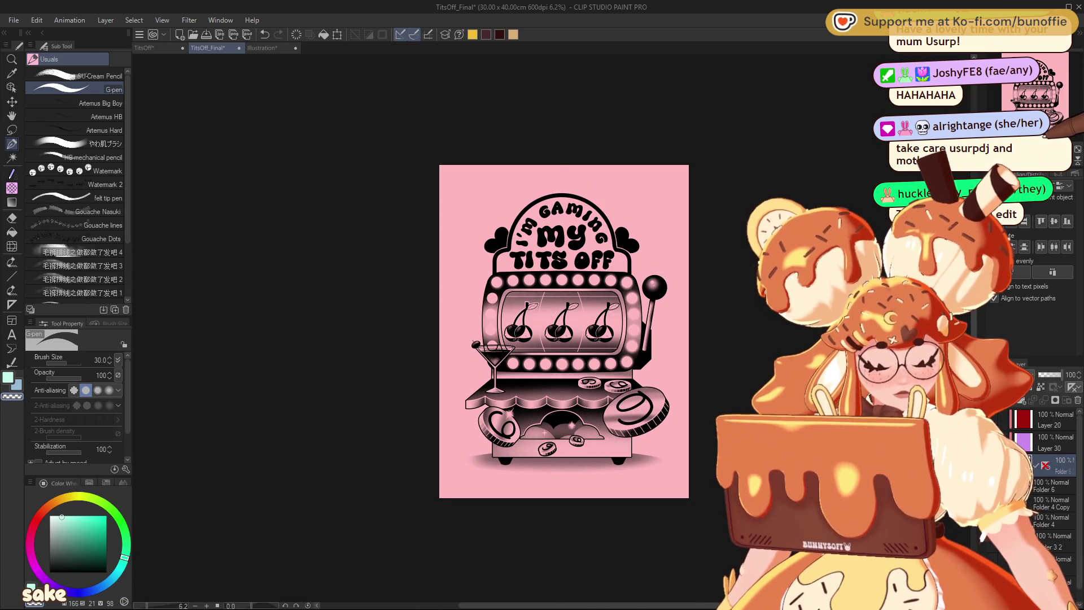
{"action": "key", "text": "ctrl+plus"}
{"action": "key", "text": "ctrl+plus"}
{"action": "key", "text": "ctrl+plus"}
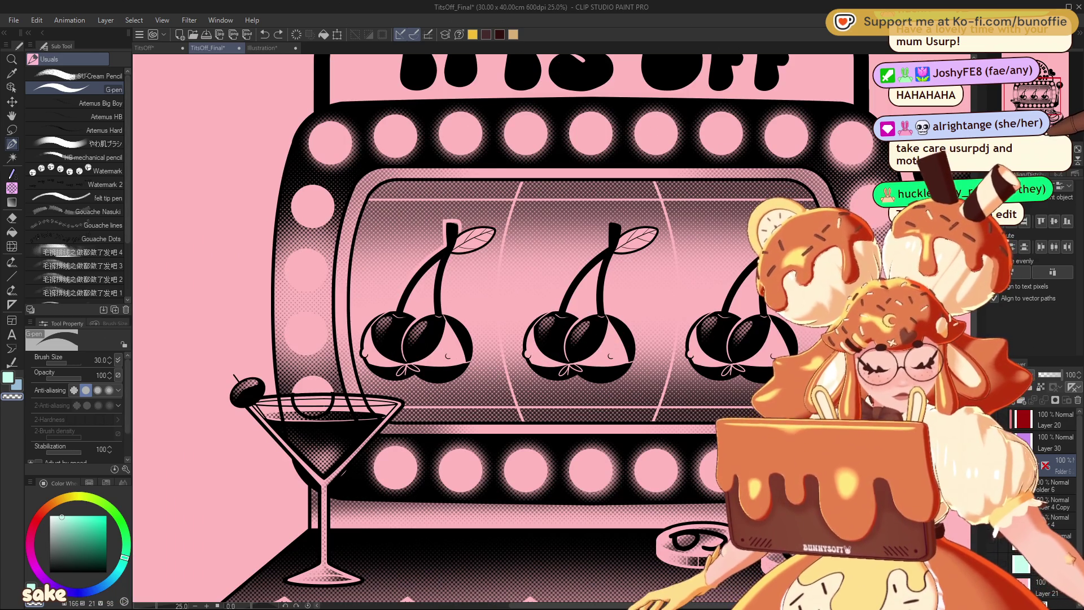
{"action": "left_click_drag", "start_coordinate": [1052, 101], "coordinate": [1057, 90]}
{"action": "scroll", "coordinate": [1055, 113], "scroll_direction": "down", "scroll_amount": 2}
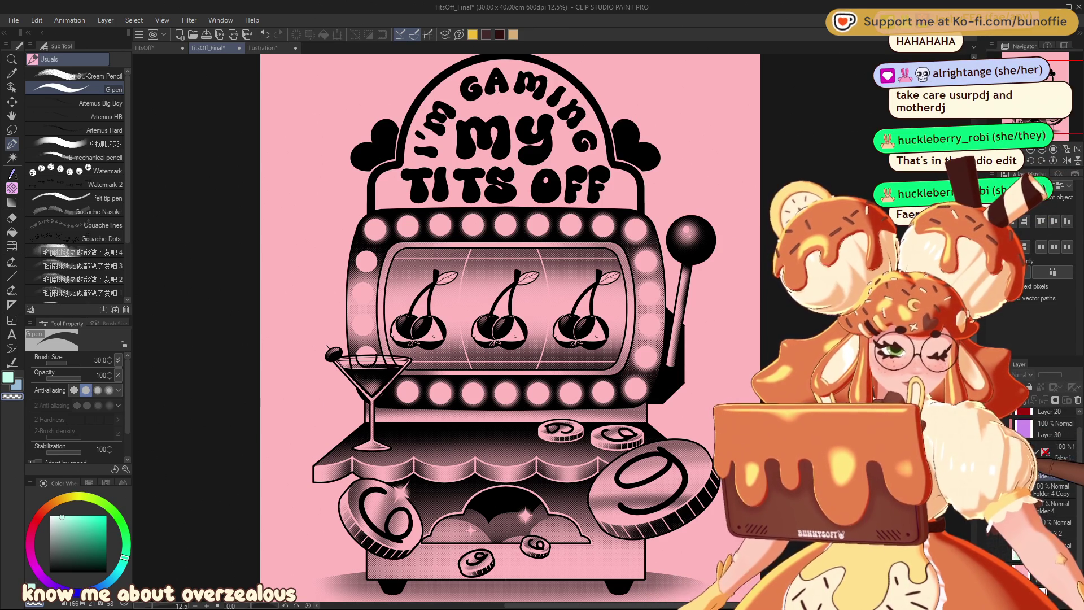
Step: Turn the checkered background layer back on behind the slot machine
{"action": "scroll", "coordinate": [1047, 480], "scroll_direction": "down", "scroll_amount": 5}
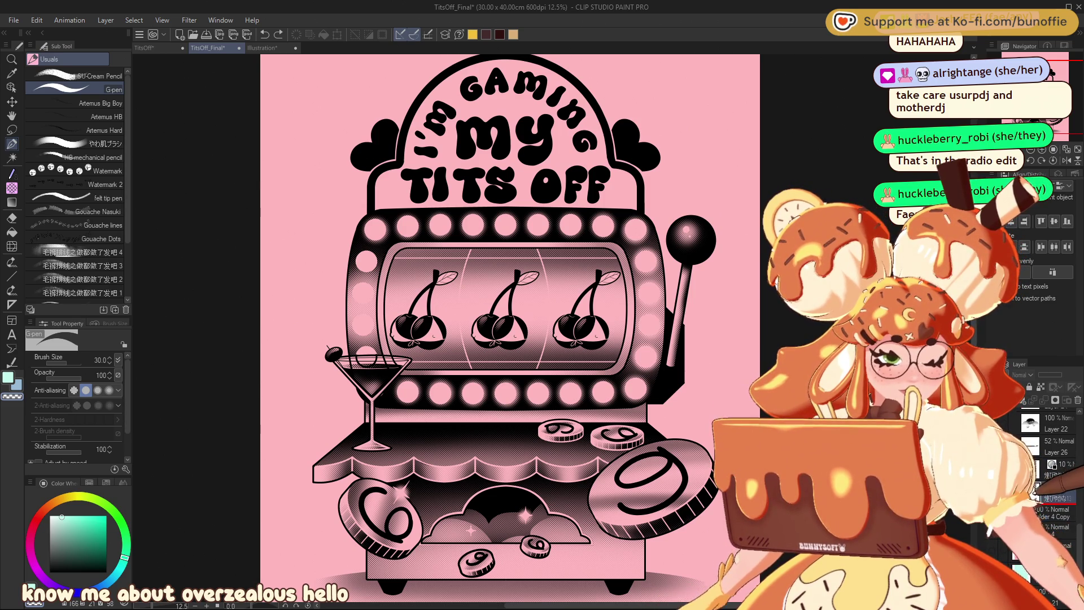
{"action": "left_click", "coordinate": [1025, 486]}
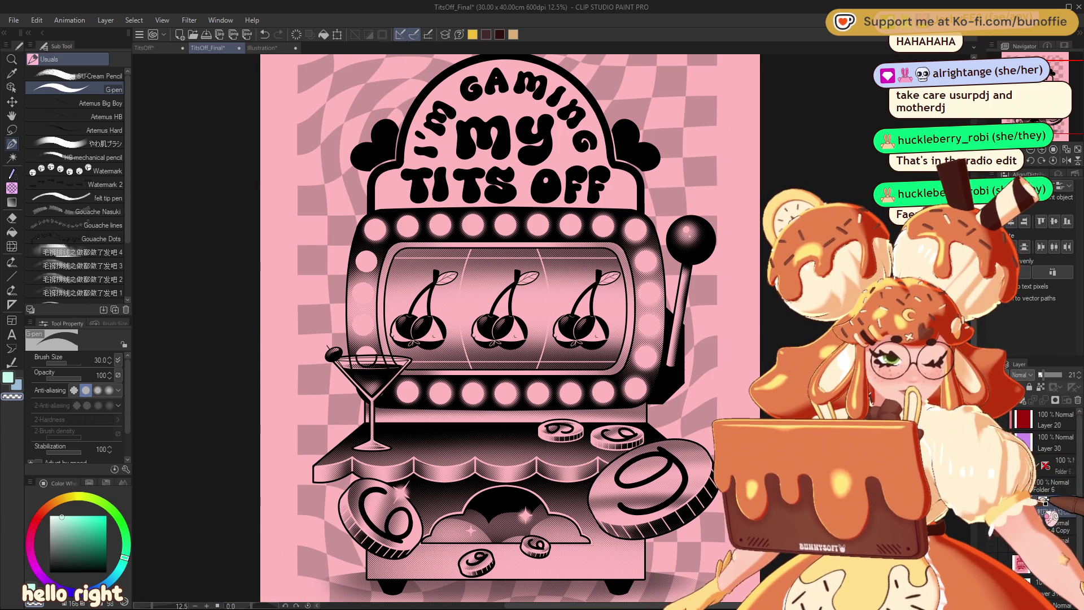
{"action": "key", "text": "ctrl+z"}
{"action": "key", "text": "ctrl+y"}
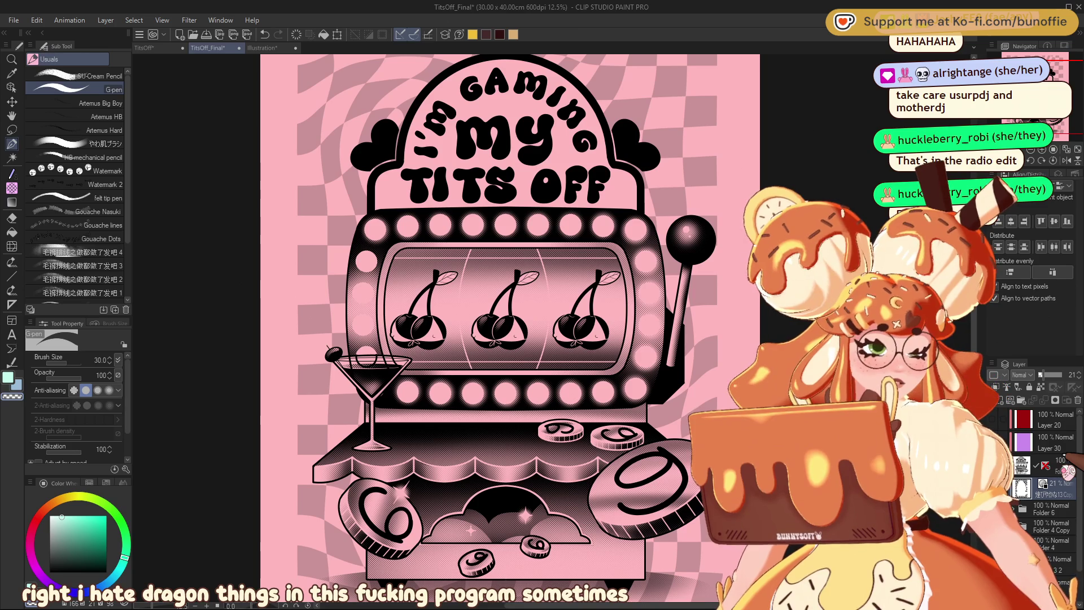
Step: Select the folder above the checker layer and switch back to the soft dots tone brush
{"action": "scroll", "coordinate": [551, 268], "scroll_direction": "down", "scroll_amount": 1}
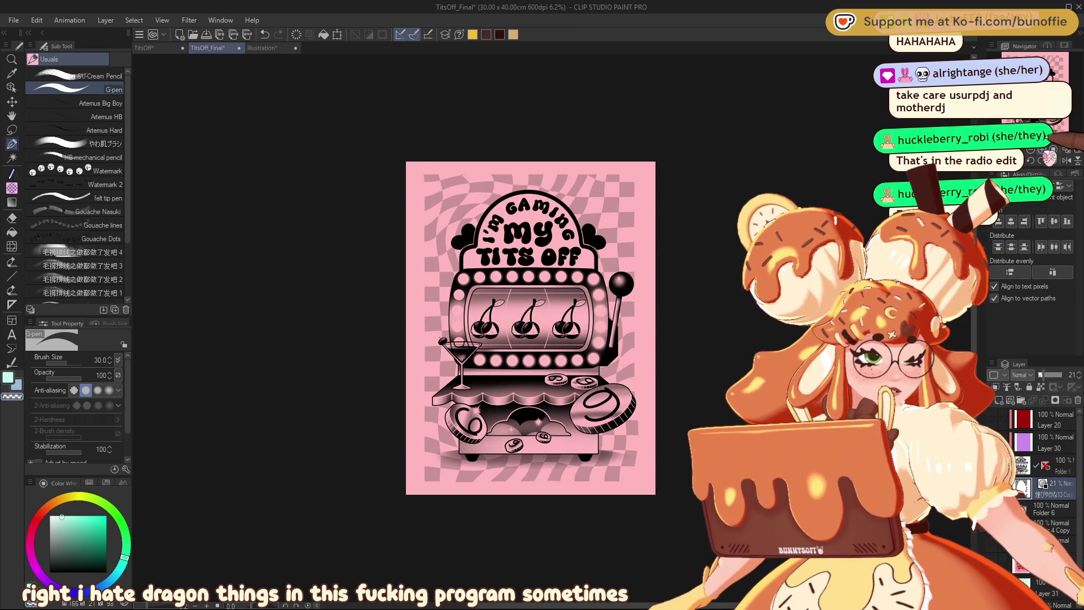
{"action": "scroll", "coordinate": [543, 367], "scroll_direction": "up", "scroll_amount": 1}
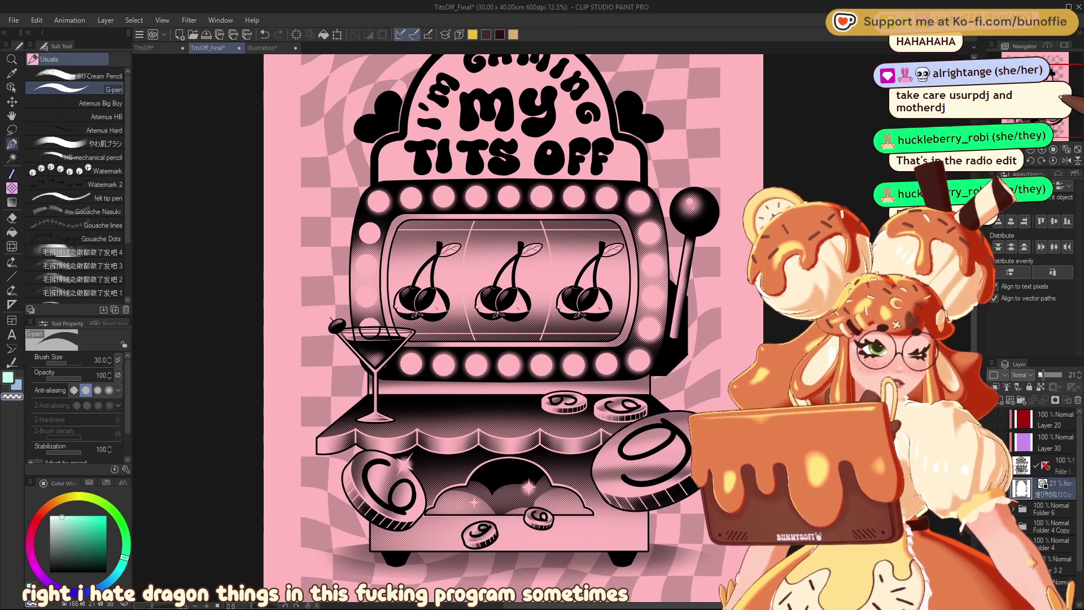
{"action": "scroll", "coordinate": [512, 325], "scroll_direction": "down", "scroll_amount": 1}
{"action": "left_click", "coordinate": [1061, 464]}
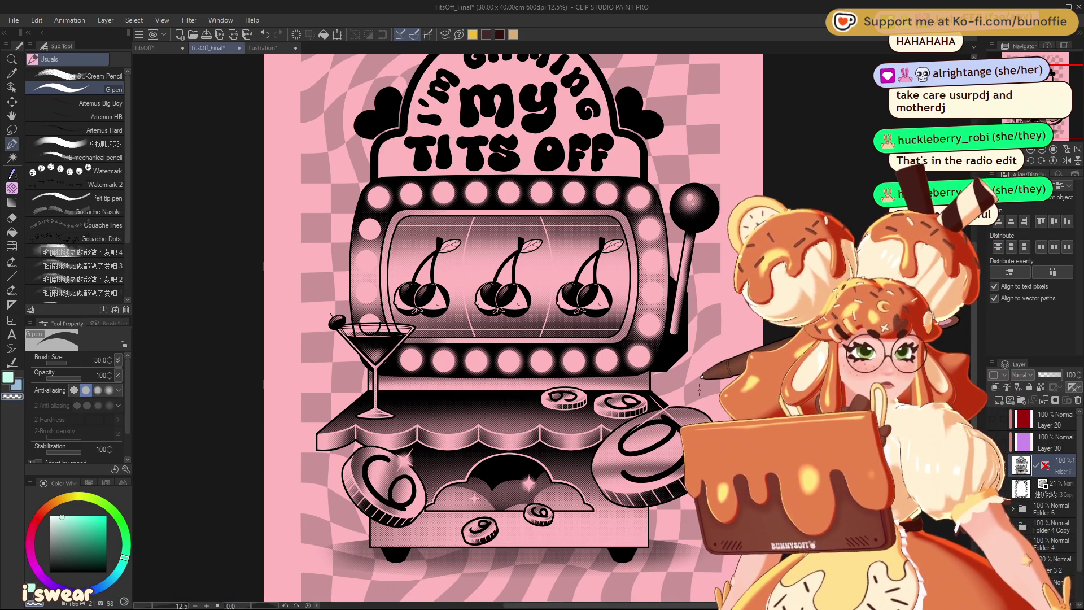
{"action": "left_click", "coordinate": [11, 188]}
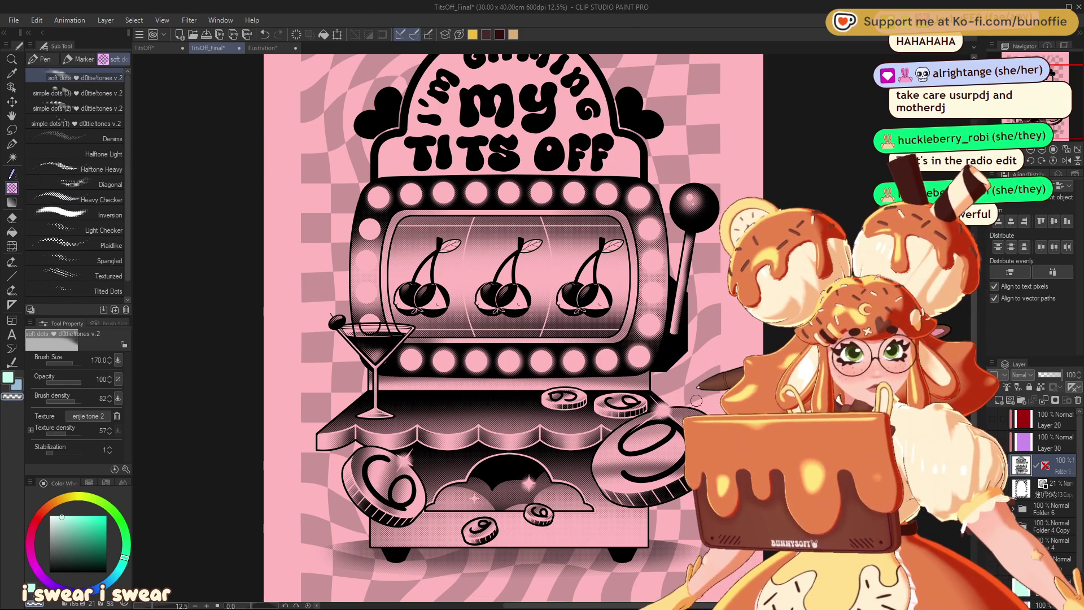
Step: Zoom in on the coins and draw light sparkle lines with the G-pen on the large coin
{"action": "key", "text": "ctrl+minus"}
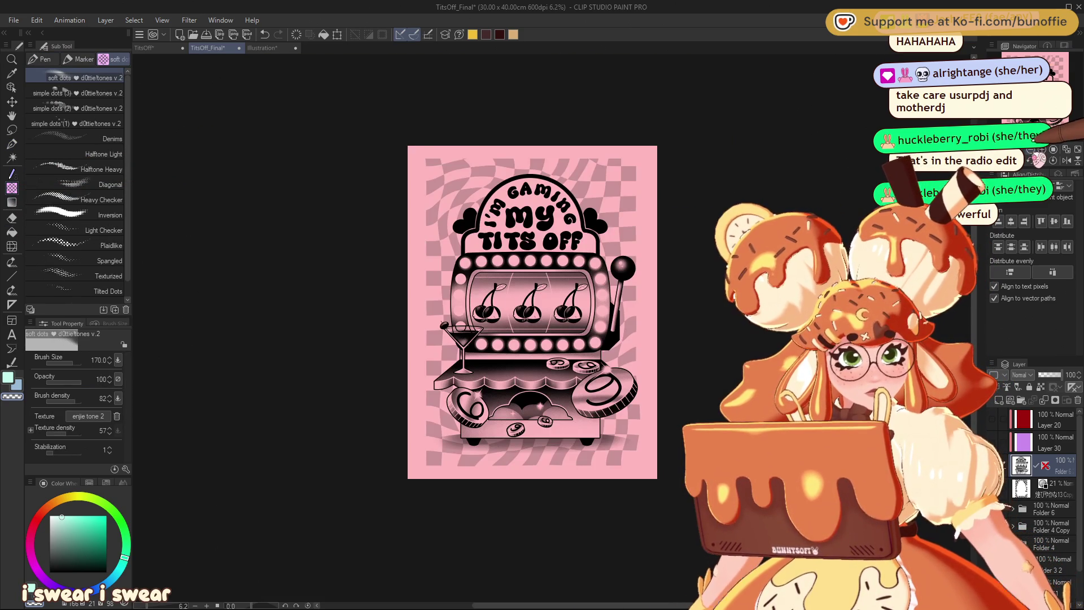
{"action": "key", "text": "ctrl+plus"}
{"action": "key", "text": "ctrl+plus"}
{"action": "left_click_drag", "start_coordinate": [565, 395], "coordinate": [415, 249]}
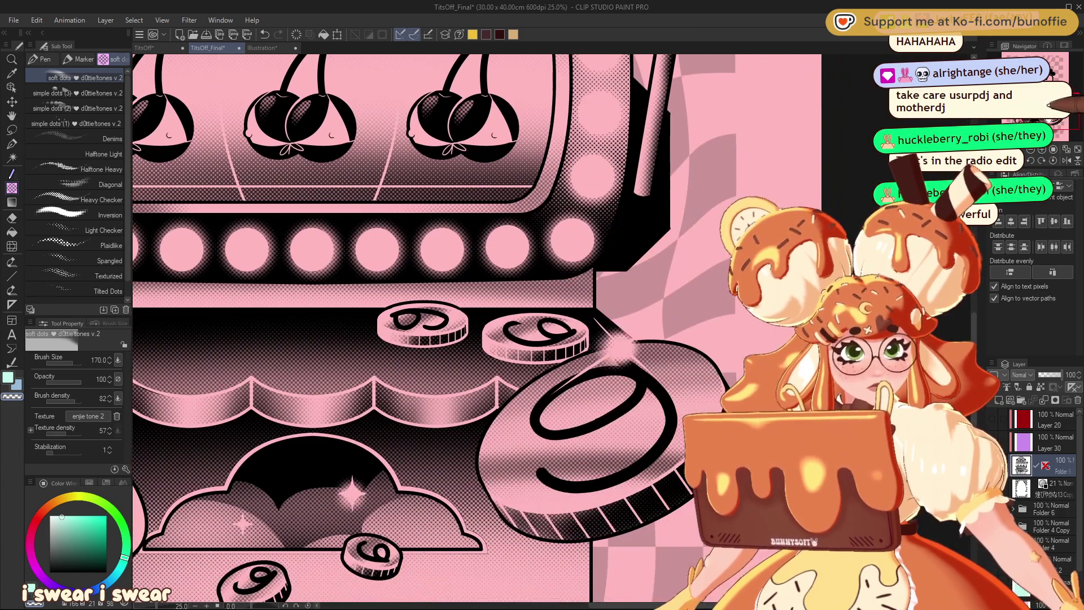
{"action": "left_click", "coordinate": [12, 143]}
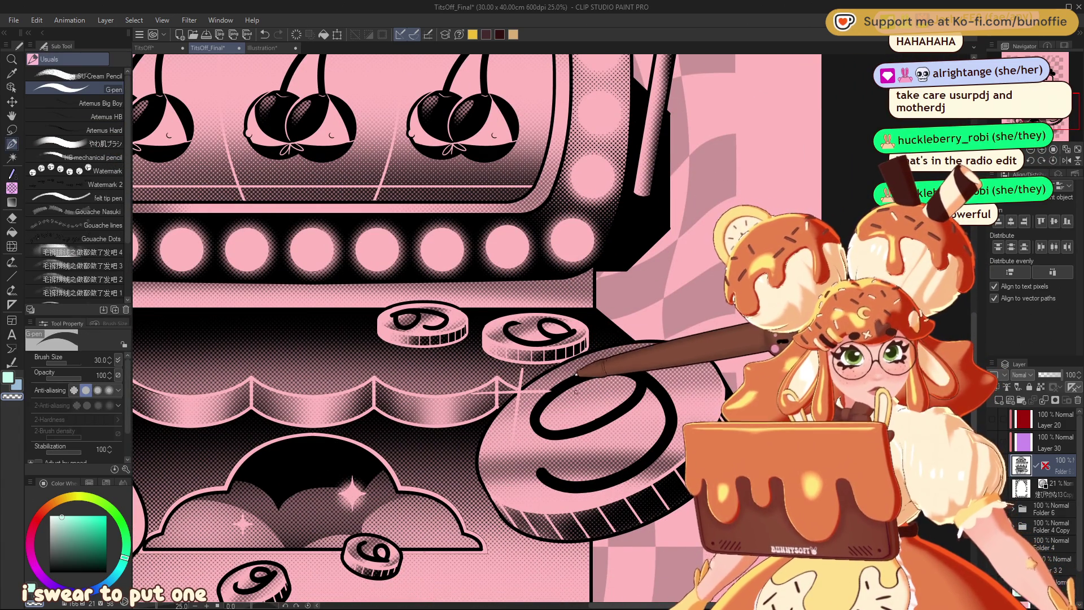
{"action": "mouse_move", "coordinate": [467, 382]}
{"action": "left_mouse_down"}
{"action": "mouse_move", "coordinate": [559, 398]}
{"action": "mouse_move", "coordinate": [511, 398]}
{"action": "left_mouse_up"}
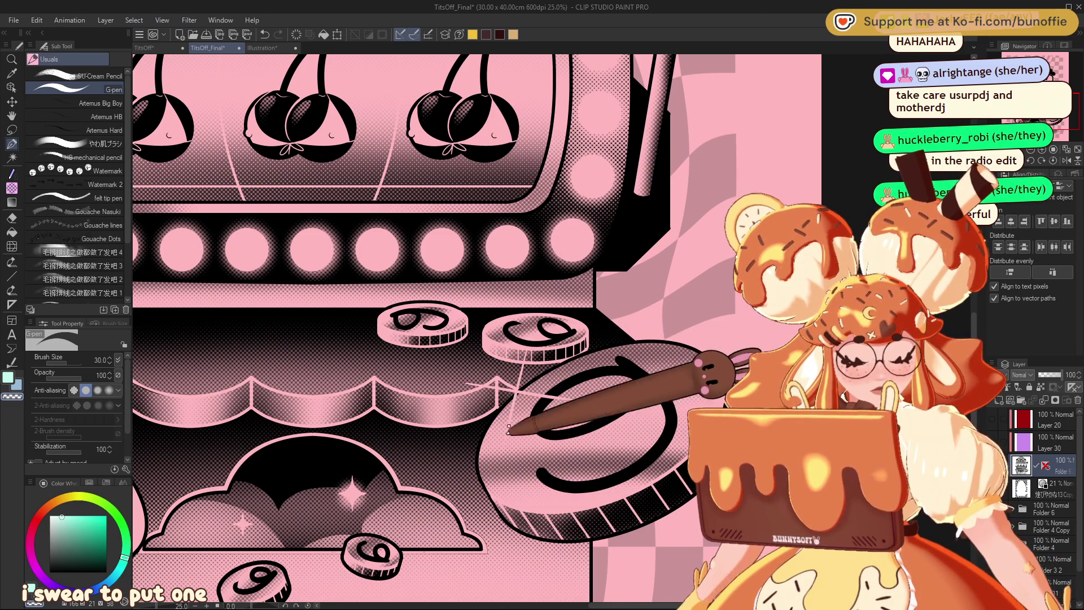
Step: Return to the soft dots halftone brush and zoom out to review the coins and slot machine
{"action": "left_click", "coordinate": [11, 187]}
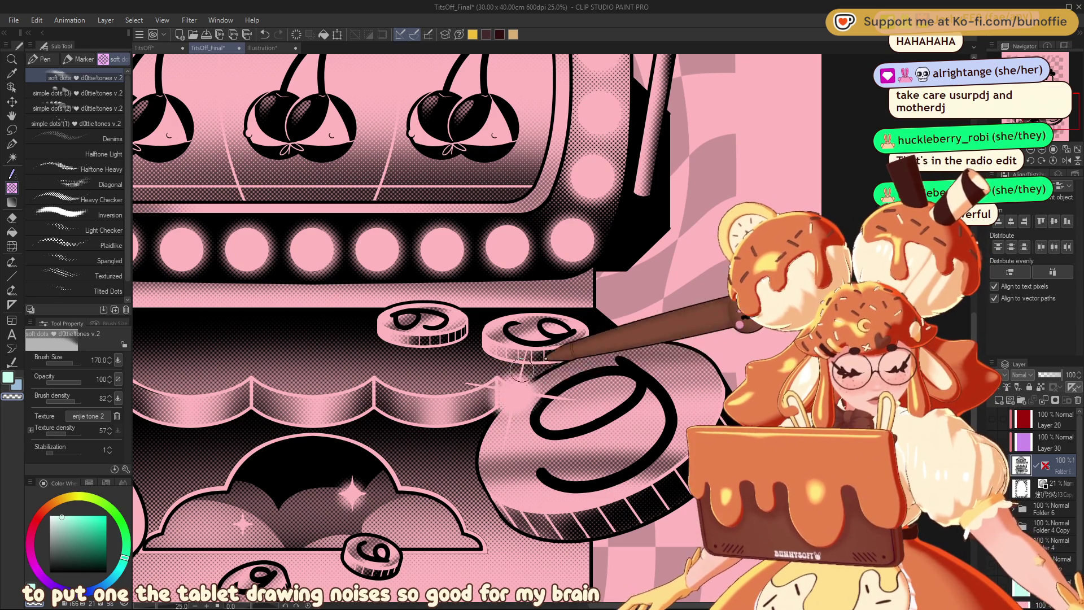
{"action": "key", "text": "ctrl+minus"}
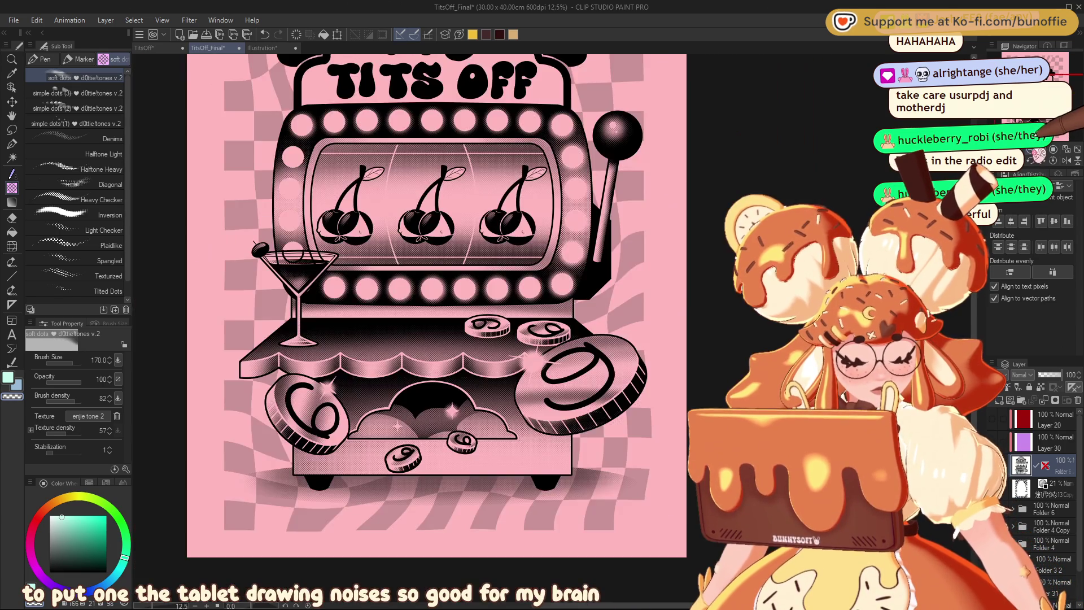
{"action": "key", "text": "ctrl+minus"}
{"action": "key", "text": "ctrl+plus"}
{"action": "scroll", "coordinate": [608, 378], "scroll_direction": "up", "scroll_amount": 5}
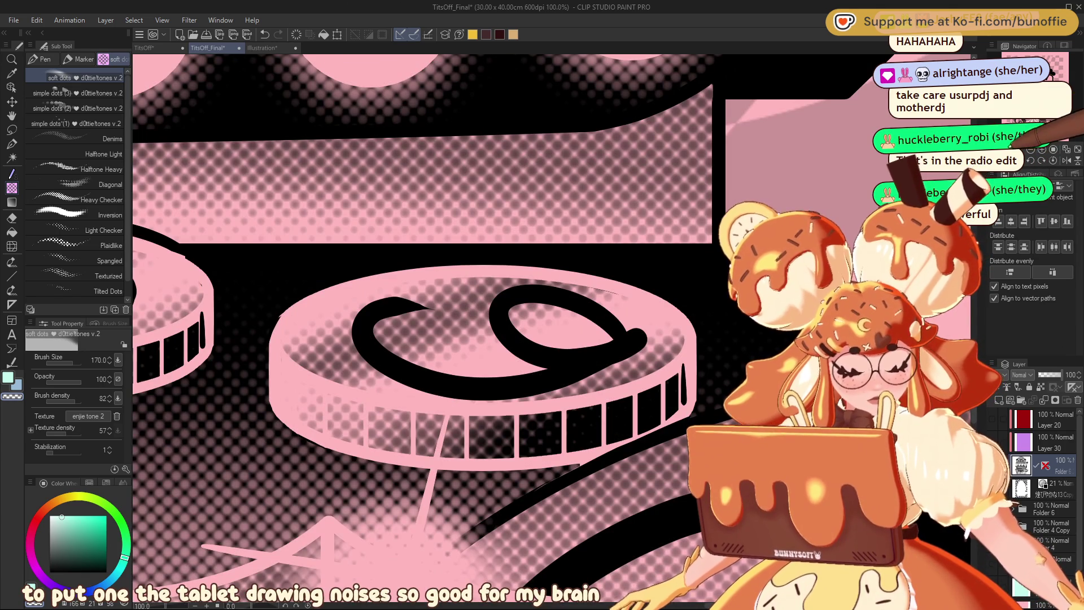
{"action": "scroll", "coordinate": [534, 212], "scroll_direction": "down", "scroll_amount": 4}
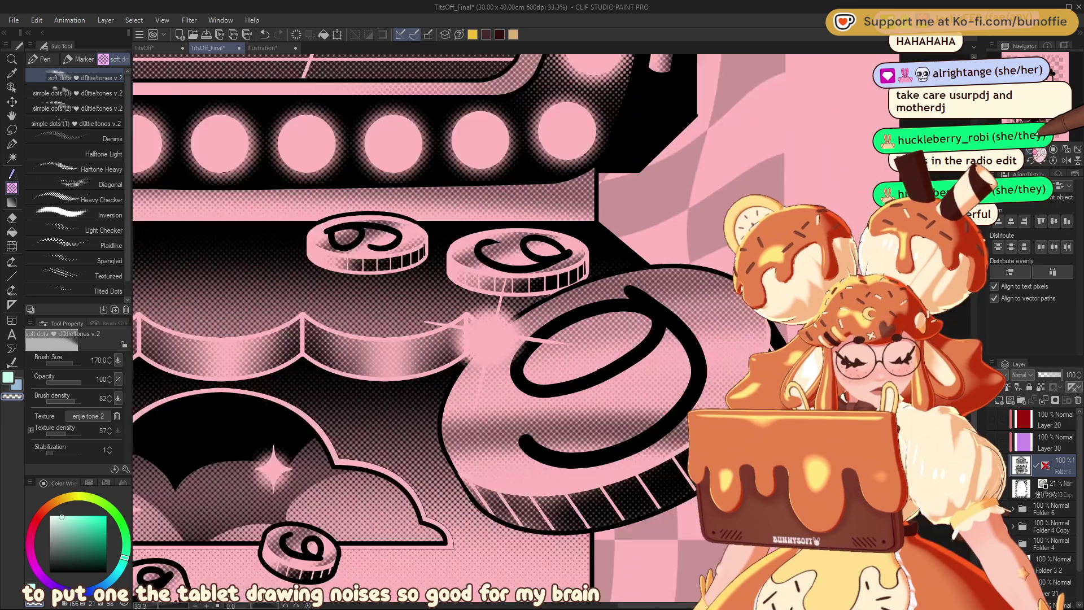
{"action": "key", "text": "ctrl+minus"}
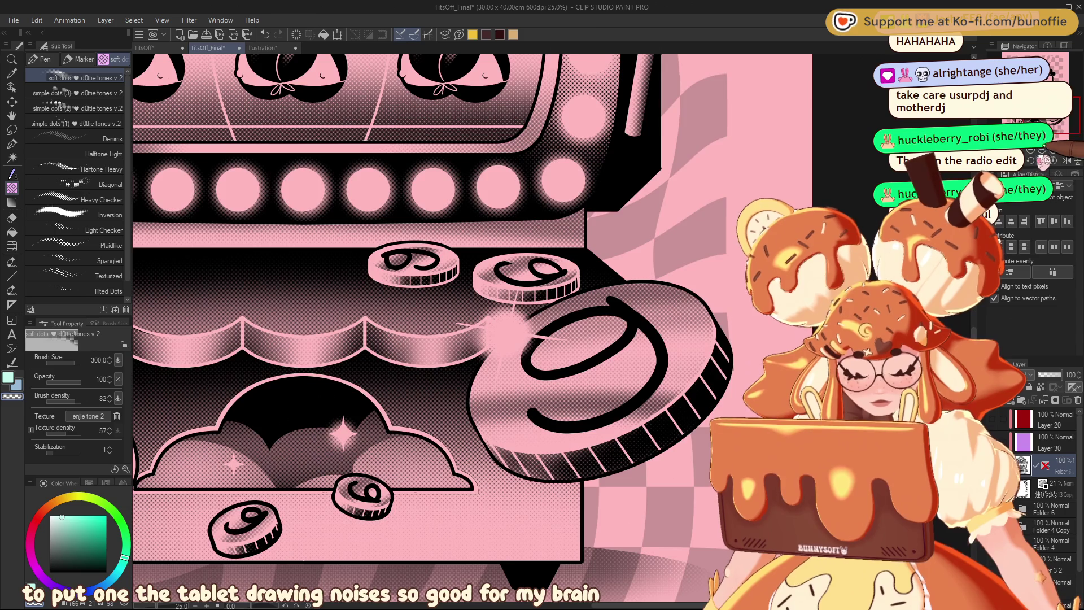
{"action": "key", "text": "ctrl+minus"}
{"action": "key", "text": "ctrl+minus"}
{"action": "key", "text": "ctrl+minus"}
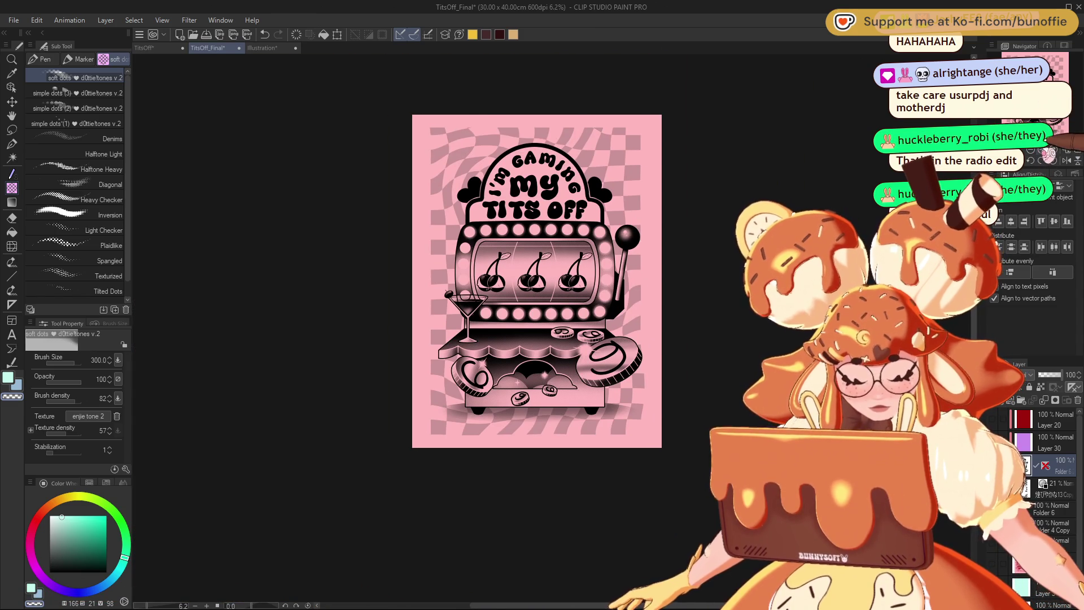
{"action": "key", "text": "ctrl+plus"}
{"action": "key", "text": "ctrl+plus"}
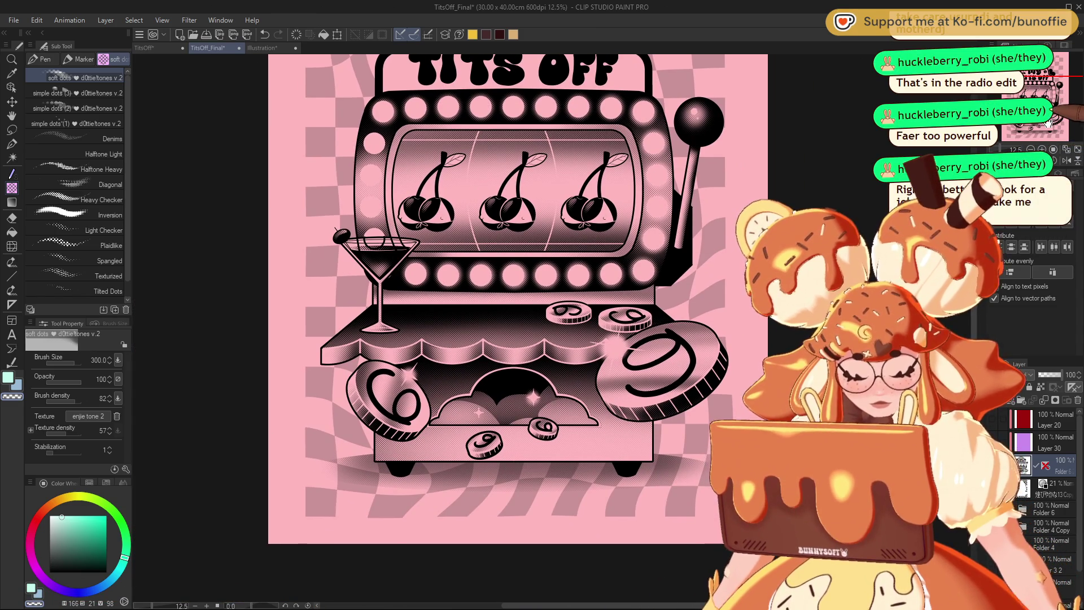
Step: Zoom to the coin drawer, shrink the soft dots brush, and dot highlights along the black feet's edges
{"action": "left_click_drag", "start_coordinate": [1042, 129], "coordinate": [1053, 102]}
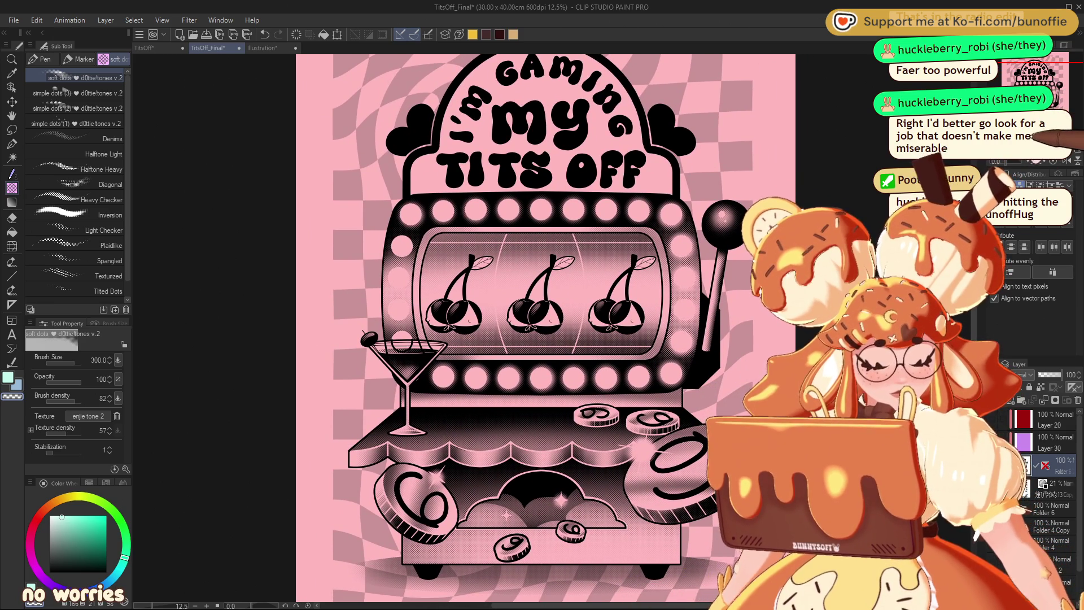
{"action": "key", "text": "ctrl+minus"}
{"action": "key", "text": "ctrl+plus"}
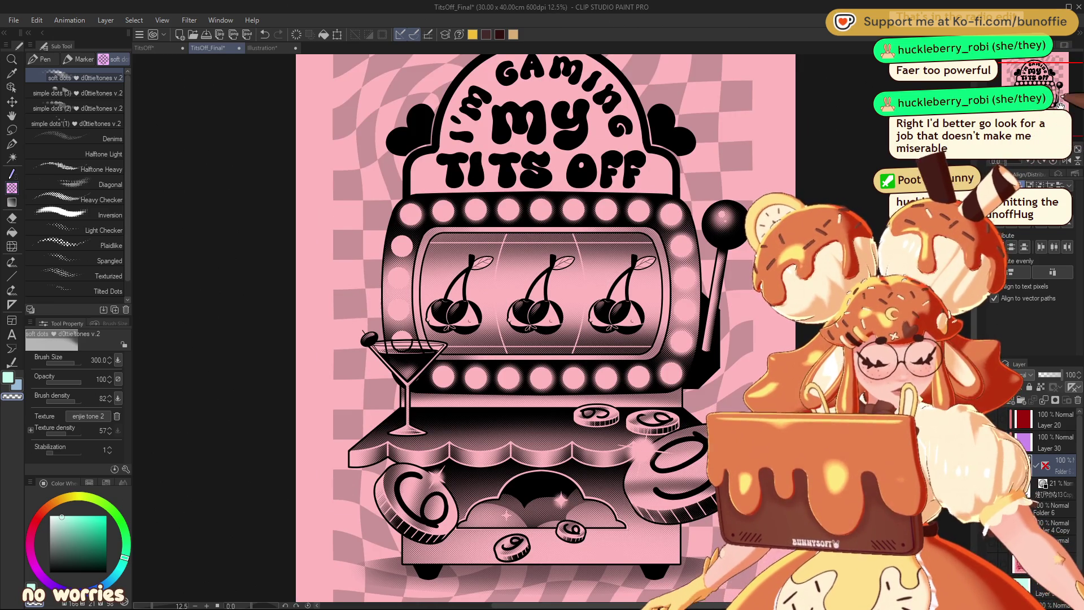
{"action": "left_click_drag", "start_coordinate": [1059, 105], "coordinate": [1039, 166]}
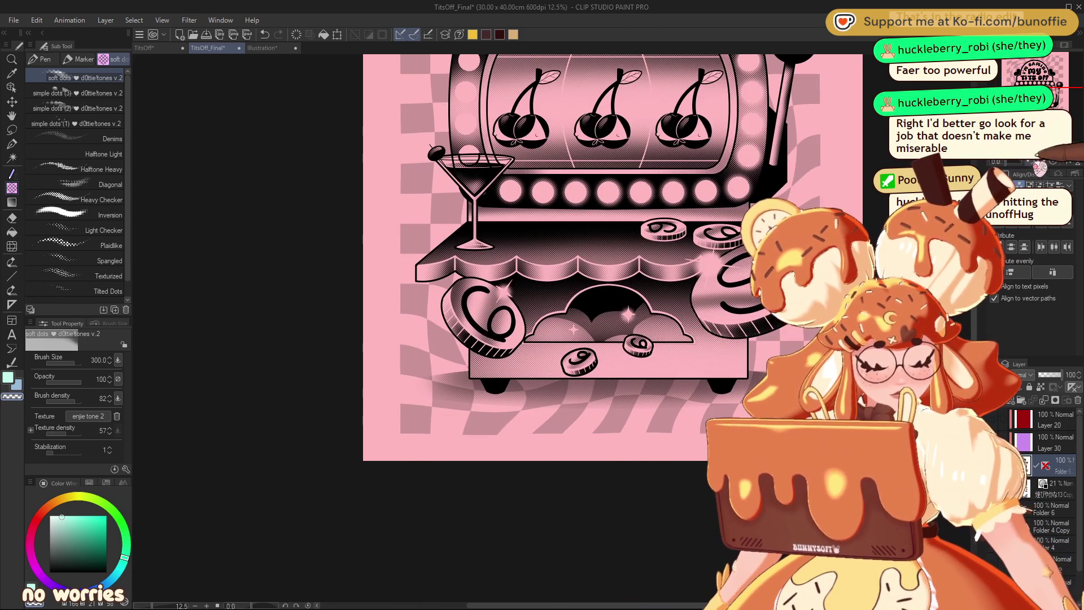
{"action": "key", "text": "ctrl+plus"}
{"action": "key", "text": "ctrl+plus"}
{"action": "key", "text": "ctrl+plus"}
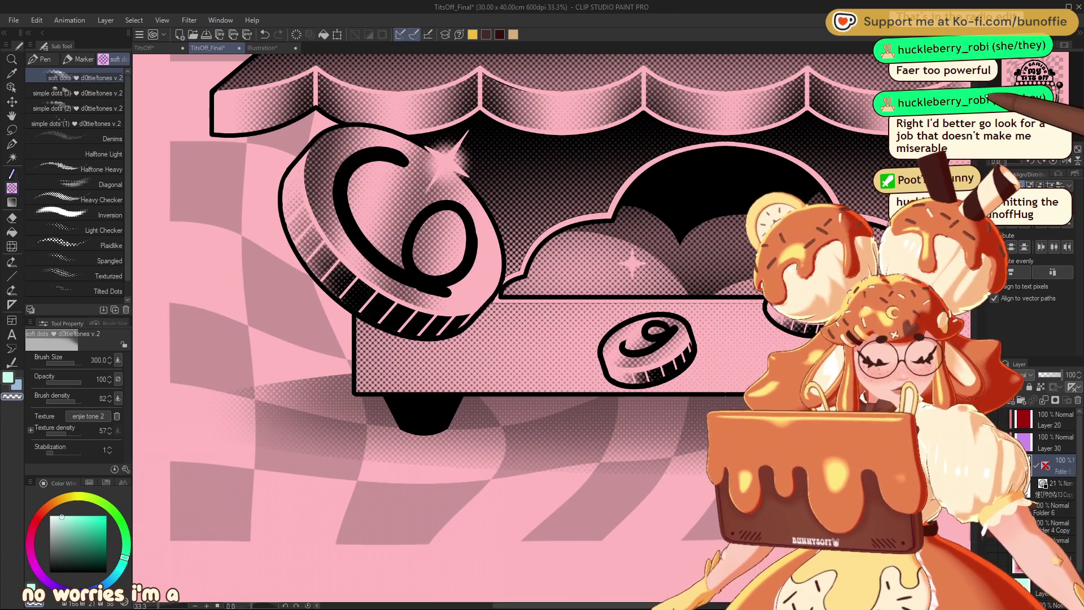
{"action": "key", "text": "bracketleft"}
{"action": "key", "text": "bracketleft"}
{"action": "key", "text": "bracketleft"}
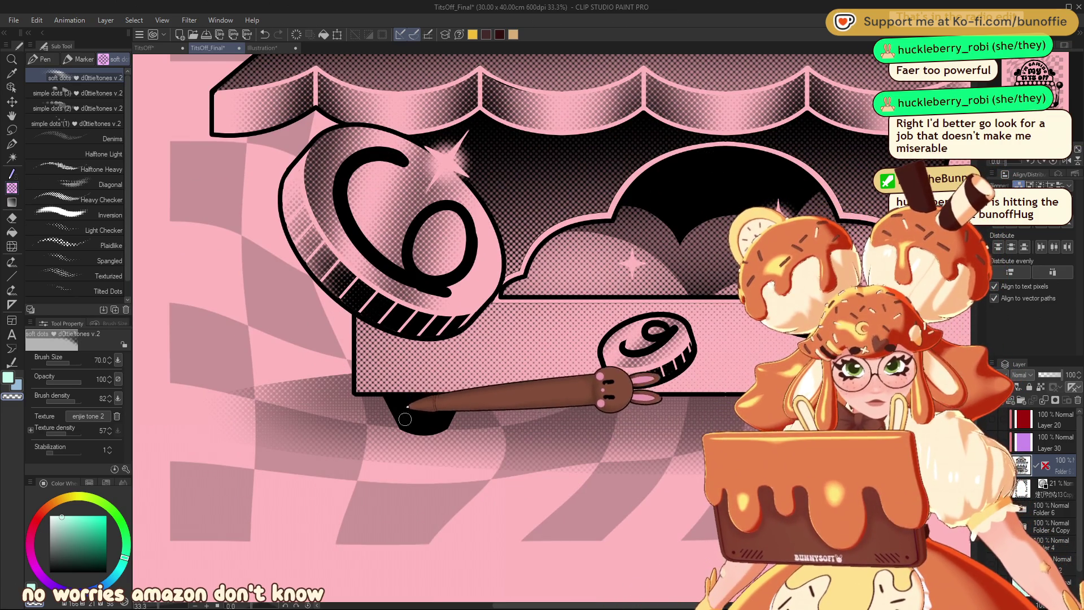
{"action": "mouse_move", "coordinate": [405, 419]}
{"action": "left_mouse_down"}
{"action": "mouse_move", "coordinate": [412, 426]}
{"action": "mouse_move", "coordinate": [399, 395]}
{"action": "mouse_move", "coordinate": [142, 312]}
{"action": "left_mouse_up"}
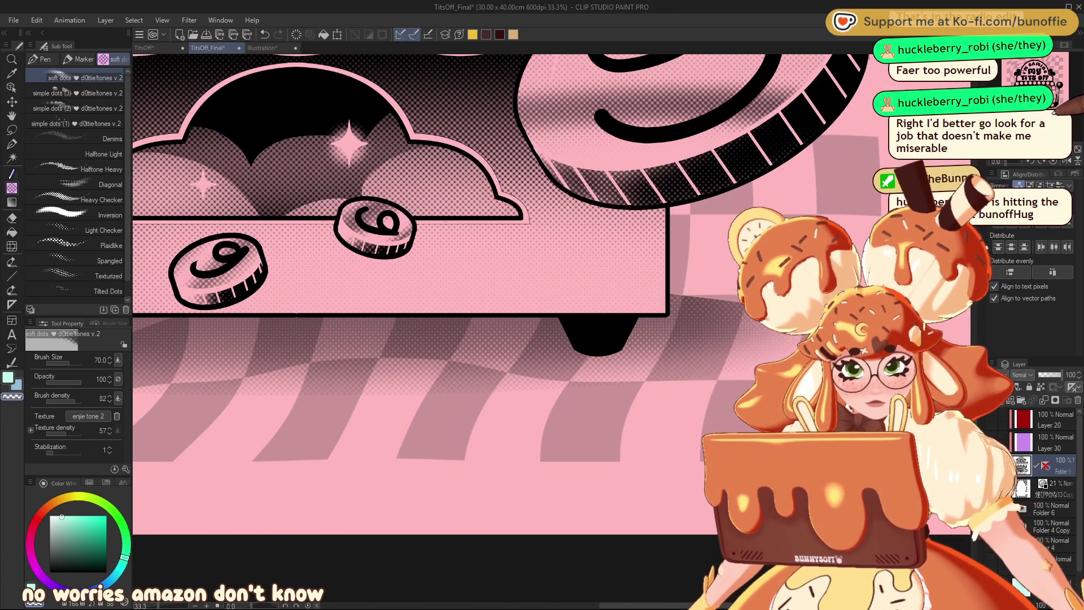
{"action": "mouse_move", "coordinate": [570, 331]}
{"action": "left_mouse_down"}
{"action": "mouse_move", "coordinate": [593, 339]}
{"action": "mouse_move", "coordinate": [618, 323]}
{"action": "left_mouse_up"}
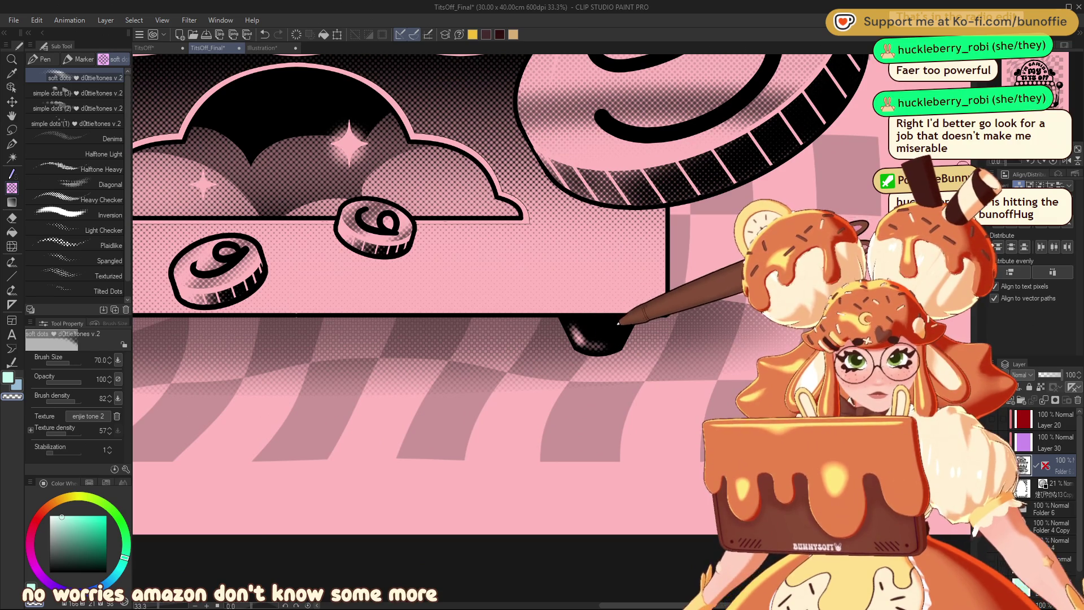
Step: Move the view up to the cherry reels and enlarge the halftone brush
{"action": "key", "text": "ctrl+minus"}
{"action": "key", "text": "ctrl+minus"}
{"action": "key", "text": "ctrl+minus"}
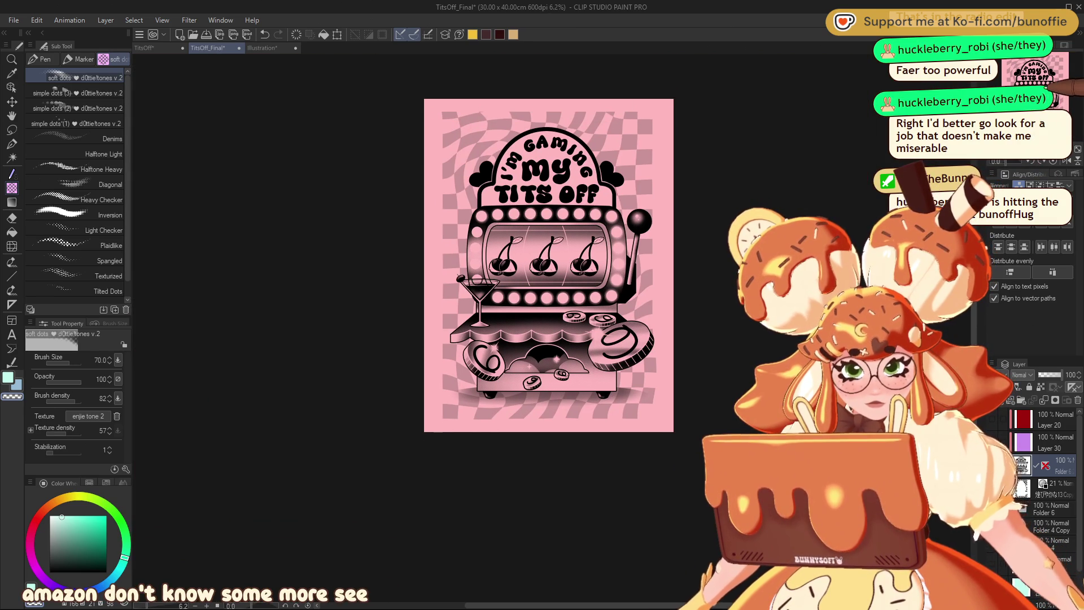
{"action": "mouse_move", "coordinate": [549, 265]}
{"action": "left_mouse_down"}
{"action": "mouse_move", "coordinate": [551, 299]}
{"action": "mouse_move", "coordinate": [562, 301]}
{"action": "left_mouse_up"}
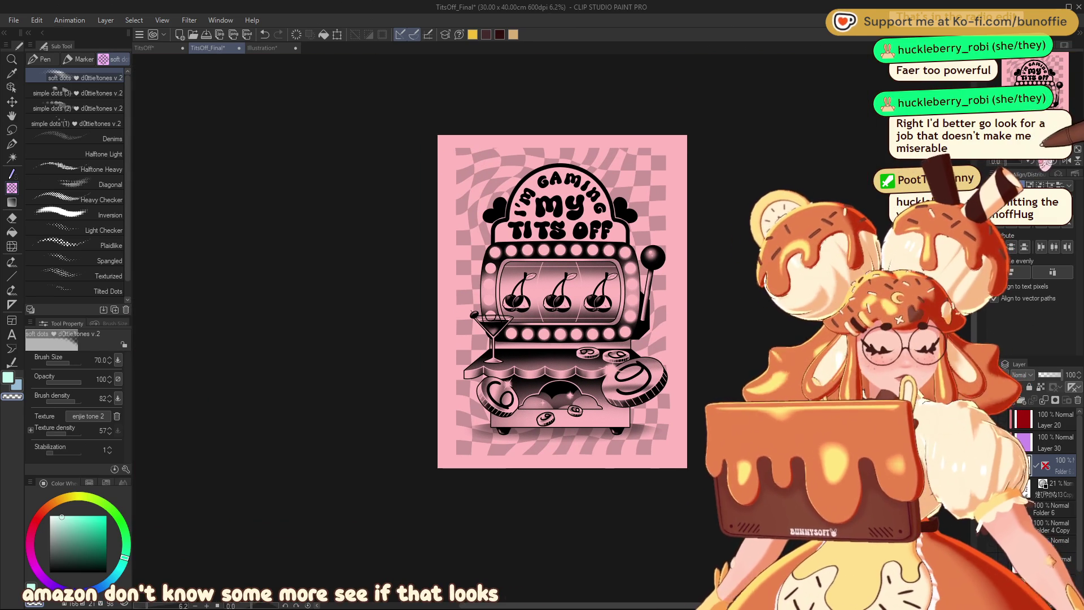
{"action": "key", "text": "ctrl+plus"}
{"action": "key", "text": "ctrl+plus"}
{"action": "left_click_drag", "start_coordinate": [476, 153], "coordinate": [510, 205]}
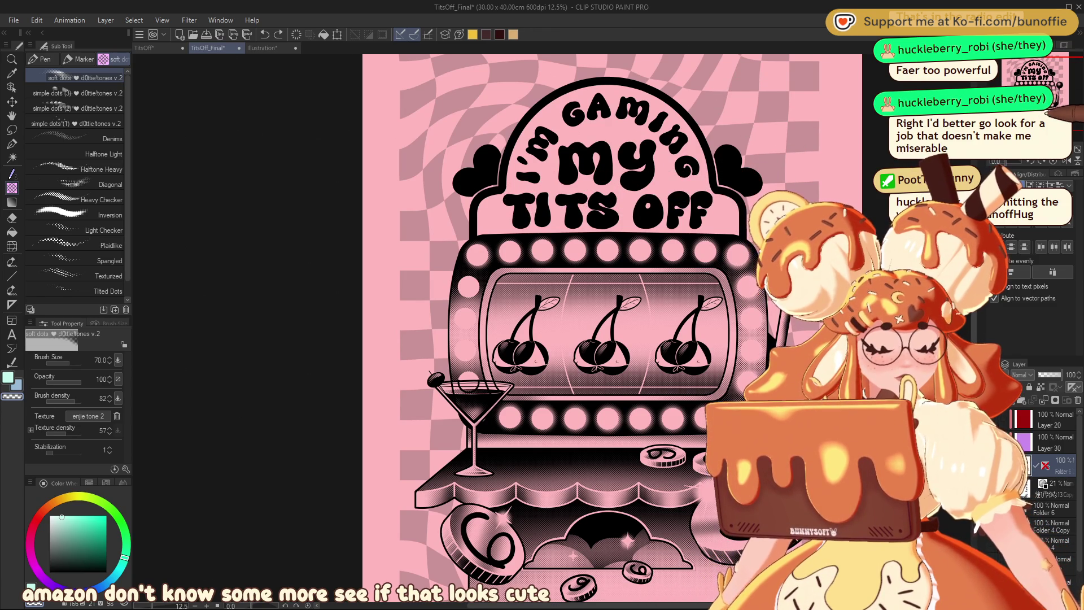
{"action": "key", "text": "ctrl+plus"}
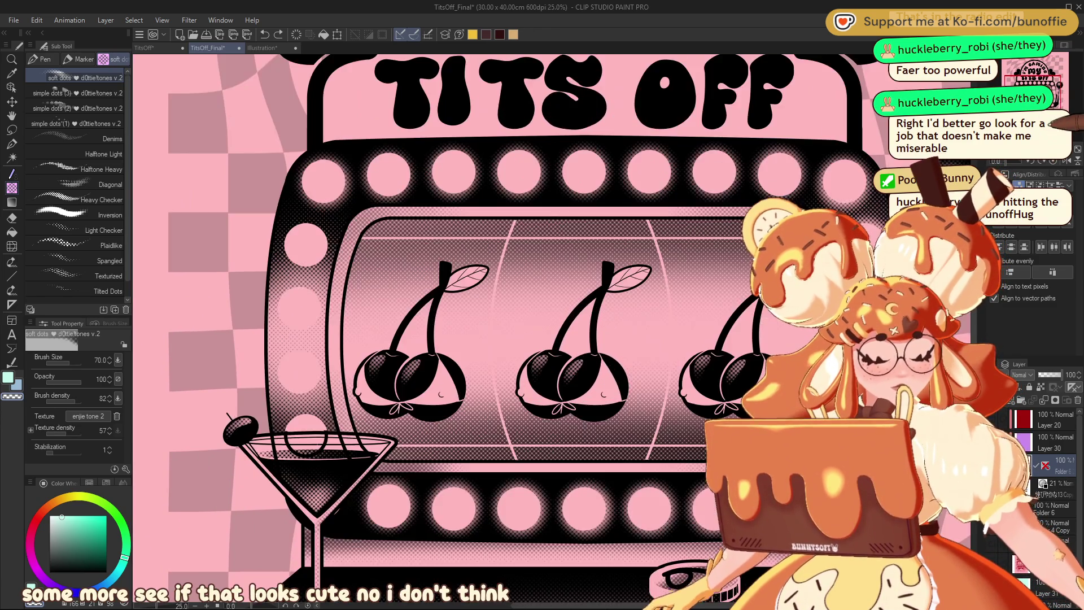
{"action": "scroll", "coordinate": [447, 323], "scroll_direction": "up", "scroll_amount": 5}
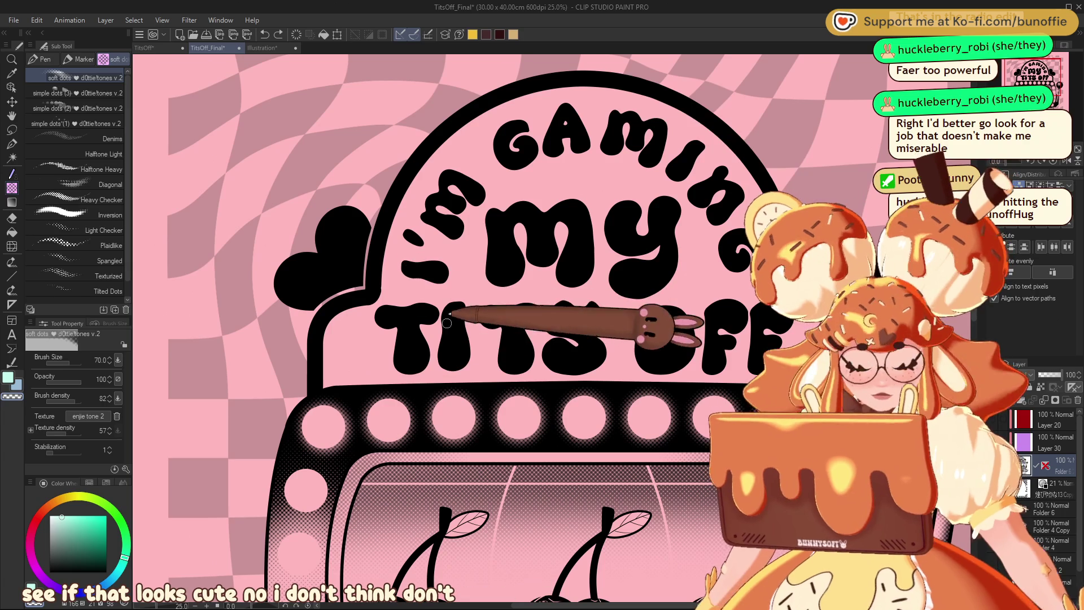
{"action": "key", "text": "bracketright"}
{"action": "key", "text": "bracketright"}
{"action": "key", "text": "bracketright"}
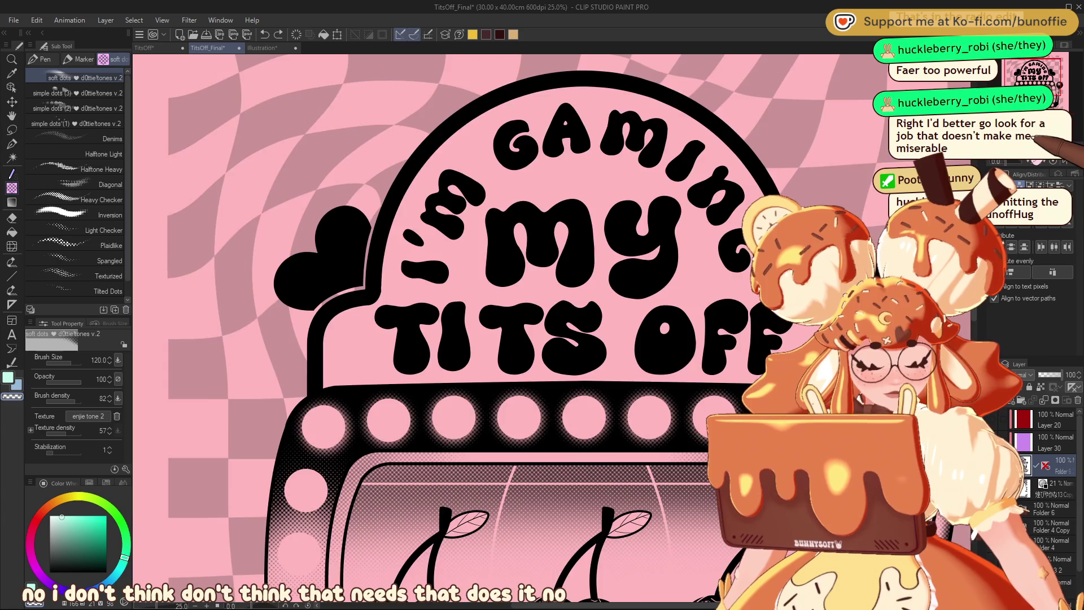
{"action": "key", "text": "ctrl+minus"}
{"action": "key", "text": "ctrl+minus"}
{"action": "key", "text": "ctrl+minus"}
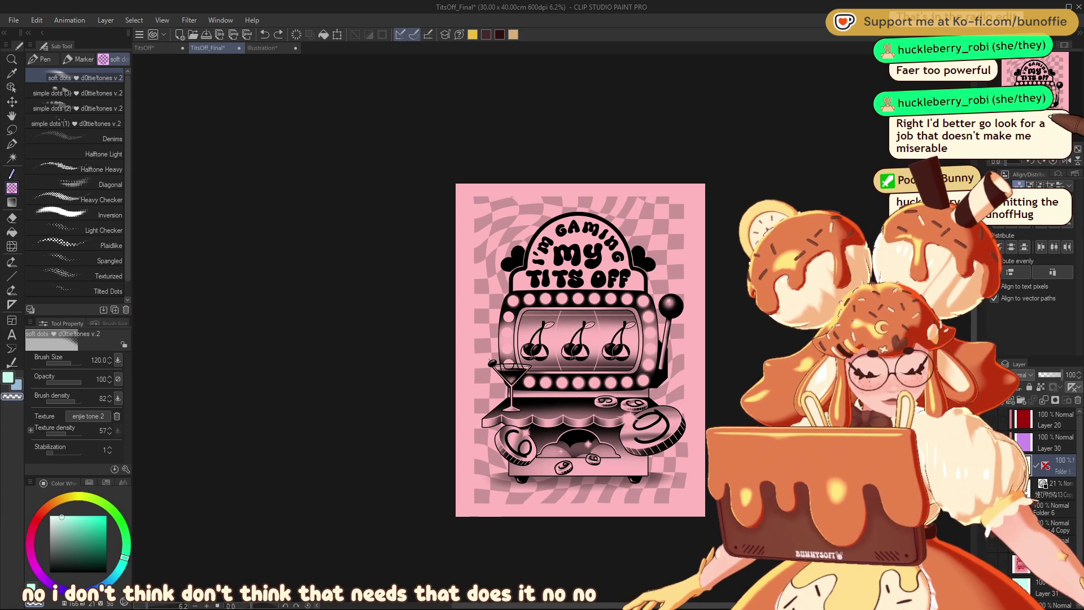
{"action": "key", "text": "ctrl+plus"}
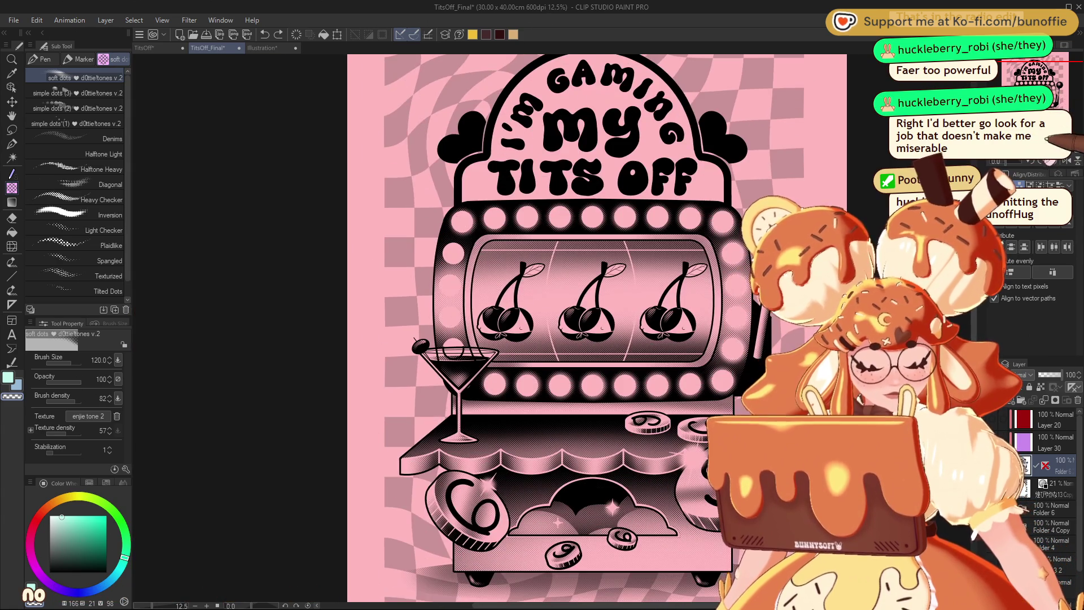
{"action": "key", "text": "ctrl+plus"}
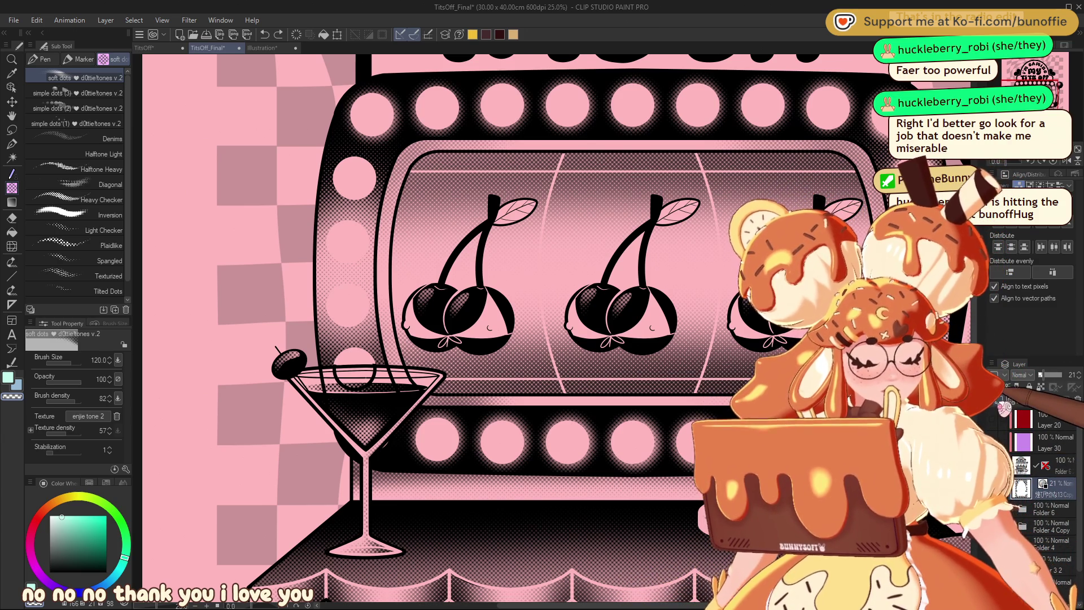
Step: Auto-select the cherry leaves, including the second leaf and the right leaf's tip
{"action": "key", "text": "w"}
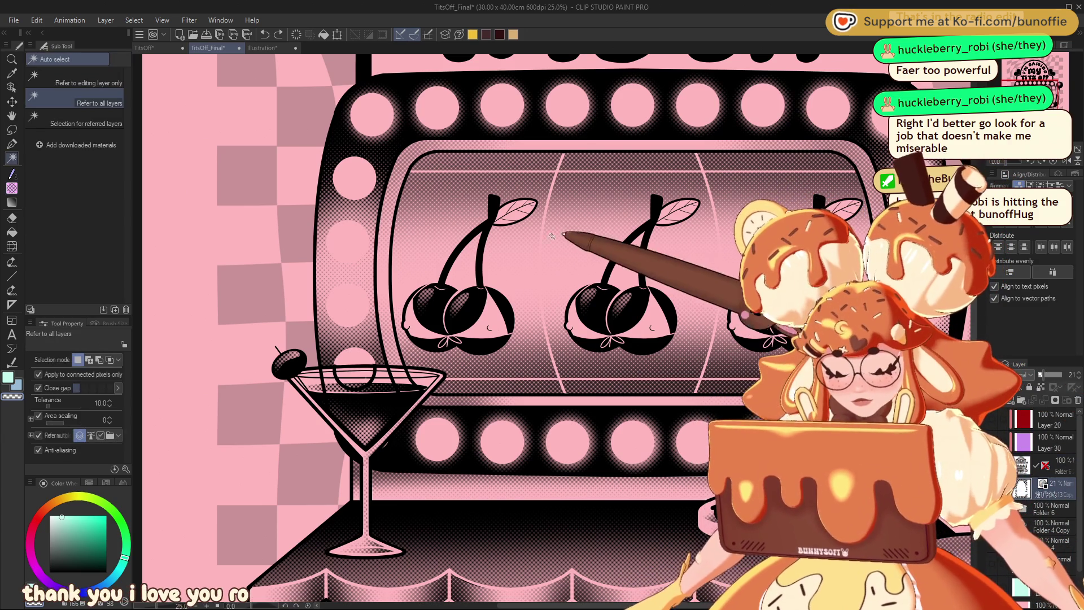
{"action": "left_click", "coordinate": [528, 200]}
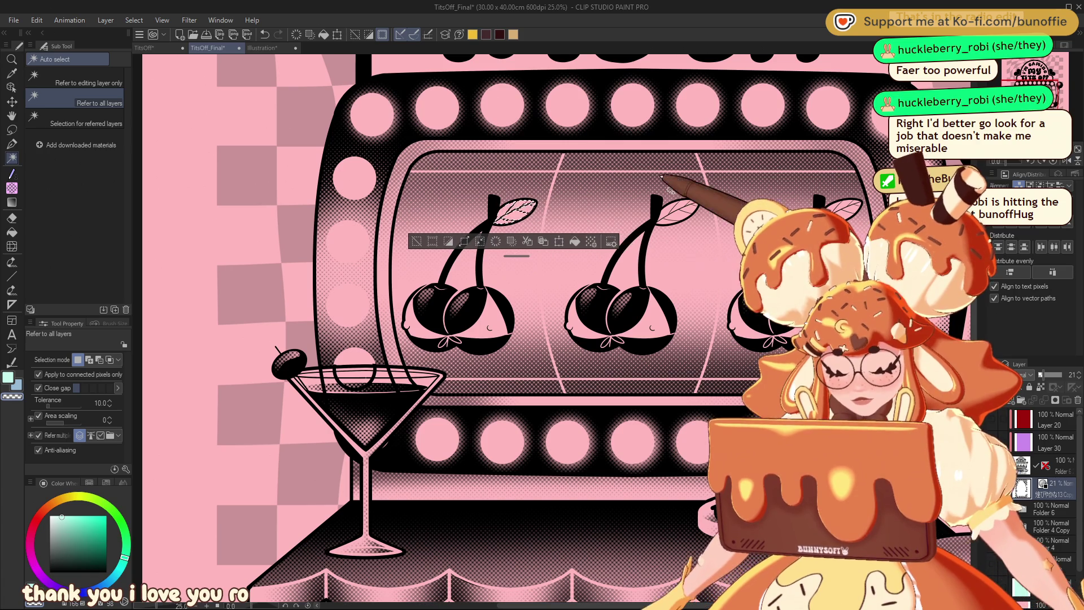
{"action": "left_click", "coordinate": [671, 213]}
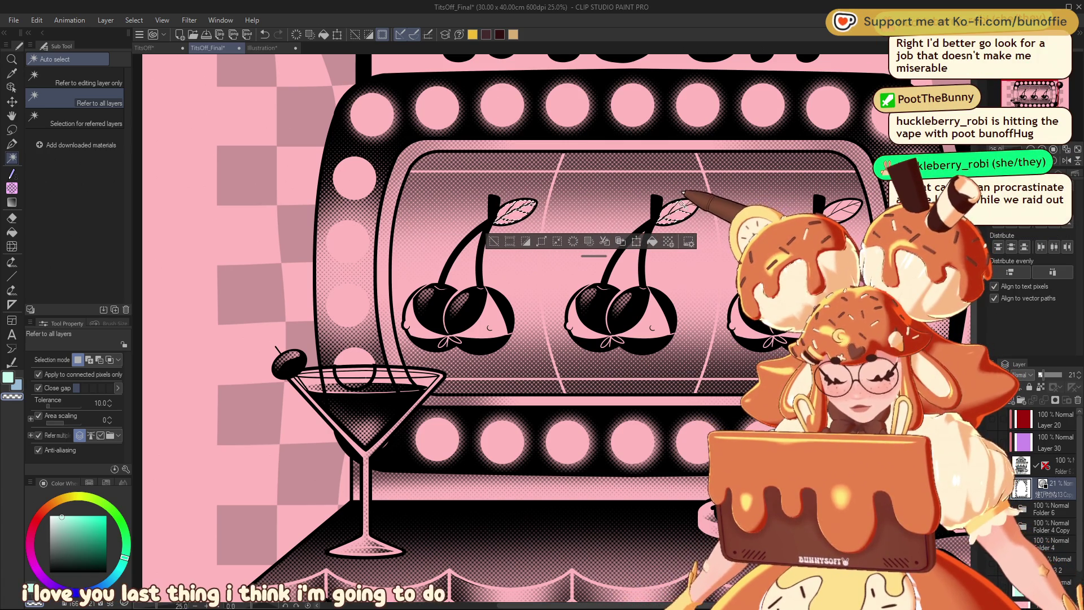
{"action": "left_click", "coordinate": [697, 204], "text": "shift"}
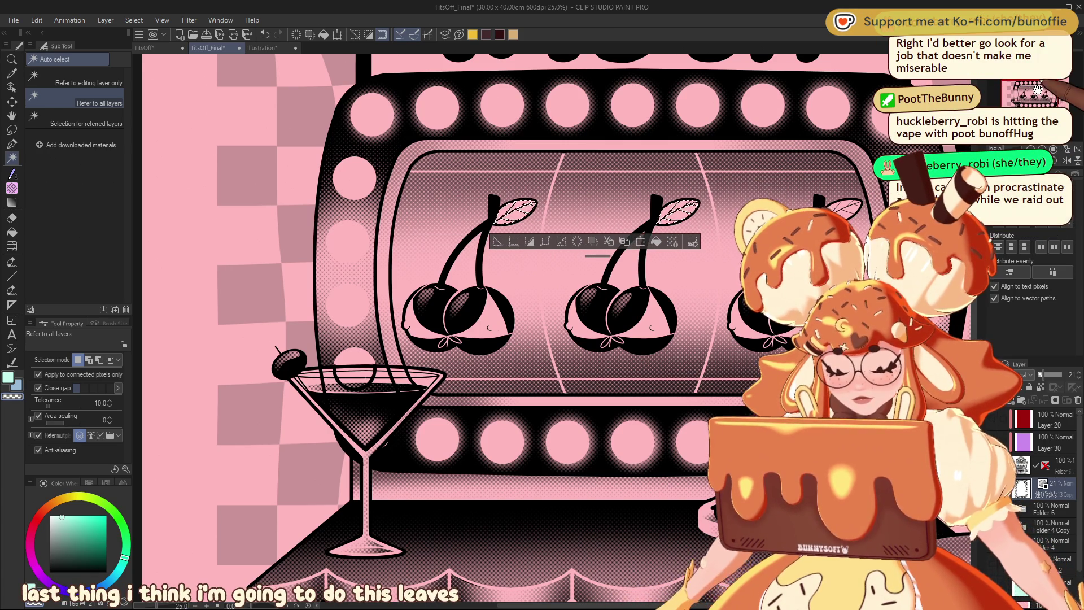
{"action": "left_click_drag", "start_coordinate": [731, 190], "coordinate": [348, 224]}
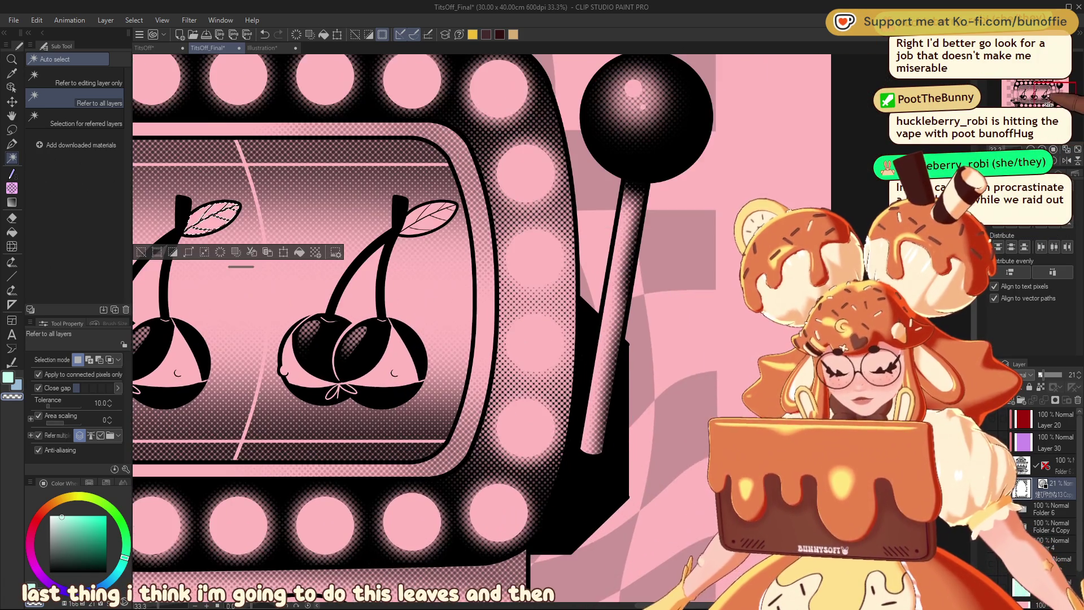
{"action": "scroll", "coordinate": [390, 259], "scroll_direction": "up", "scroll_amount": 1}
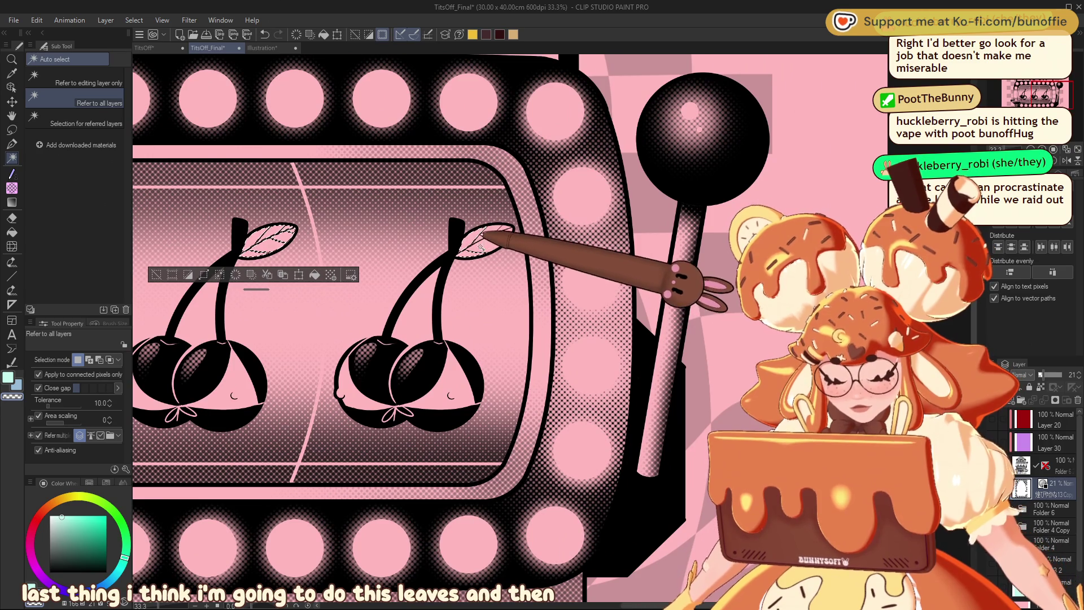
{"action": "left_click", "coordinate": [510, 226], "text": "shift"}
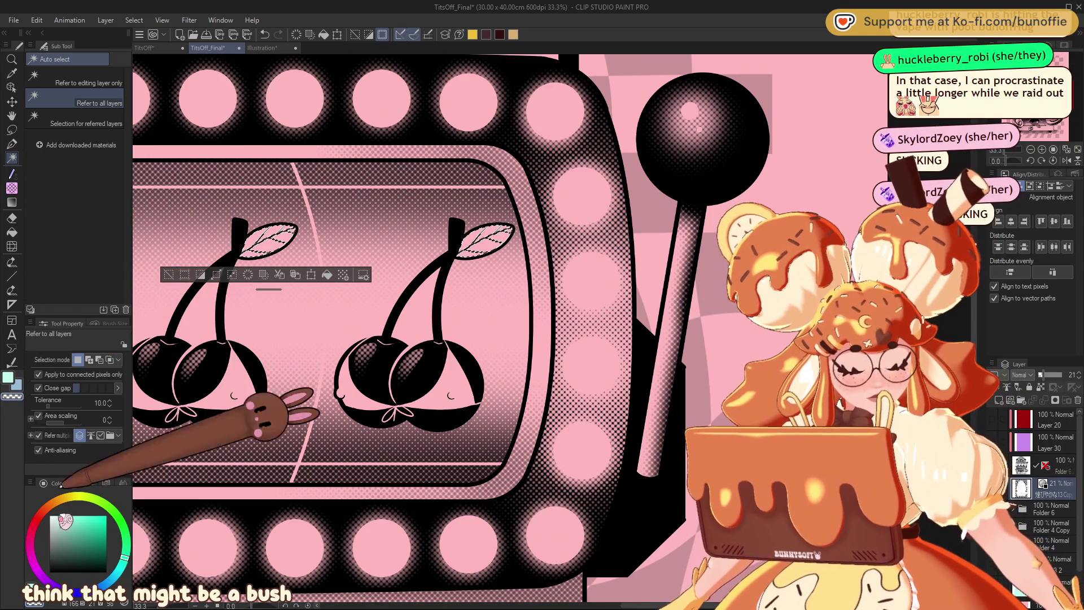
Step: Set the drawing colour to black and choose the dotted soft dots tone brush
{"action": "left_click", "coordinate": [61, 572]}
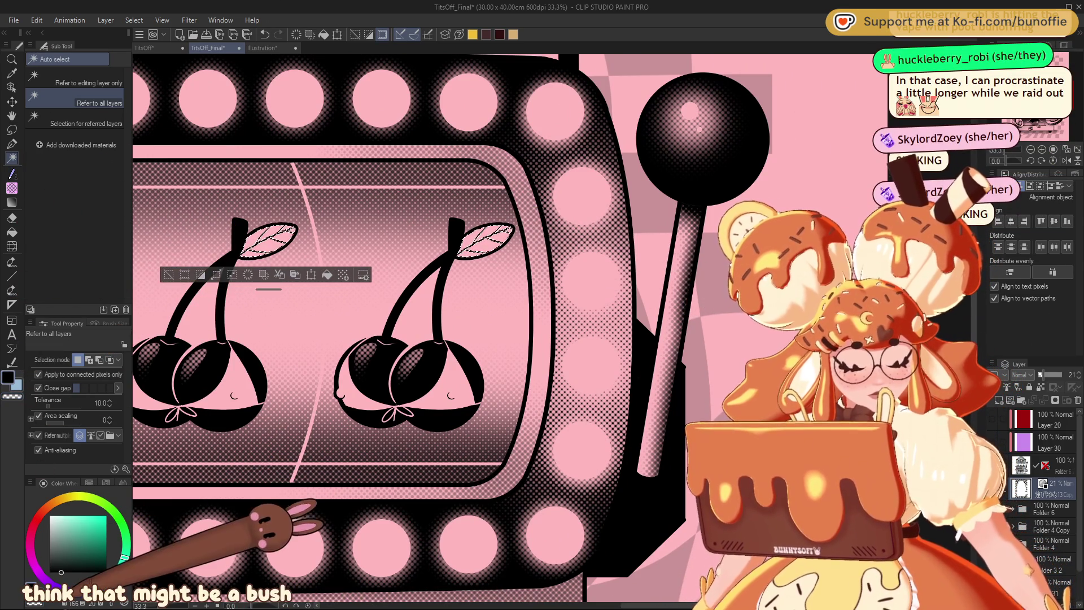
{"action": "left_click", "coordinate": [17, 138]}
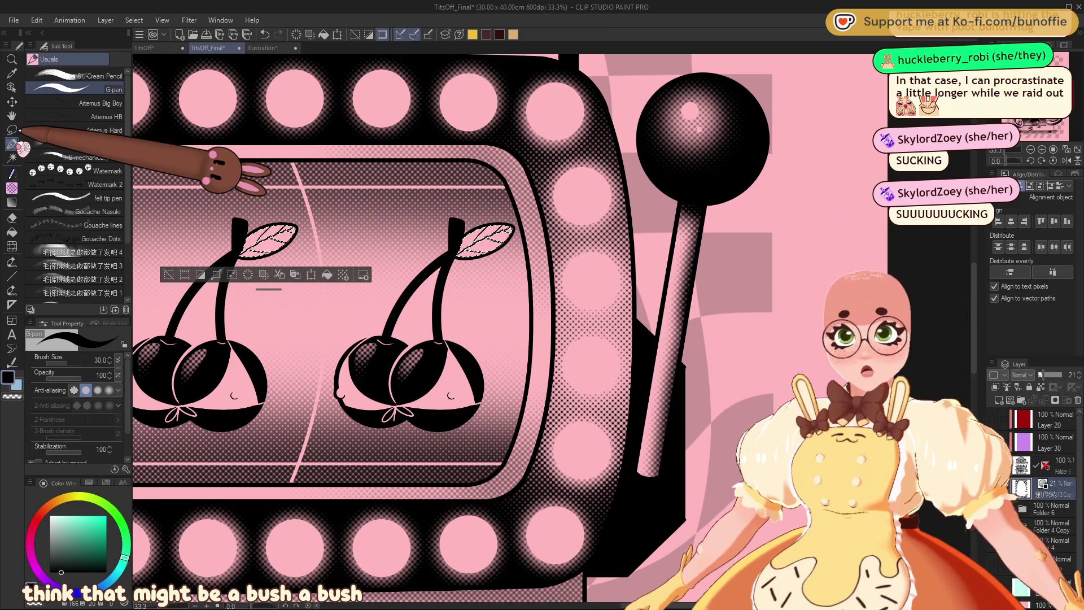
{"action": "left_click", "coordinate": [12, 187]}
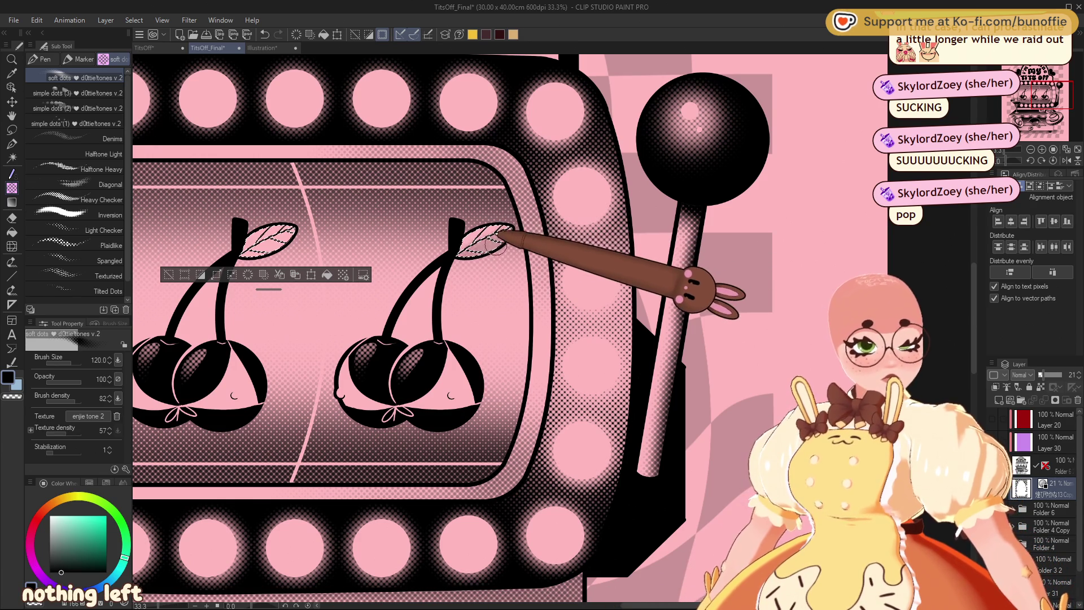
Step: Add a new layer and paint dark dotted halftone shading across the right cherry leaf
{"action": "left_click", "coordinate": [1000, 399]}
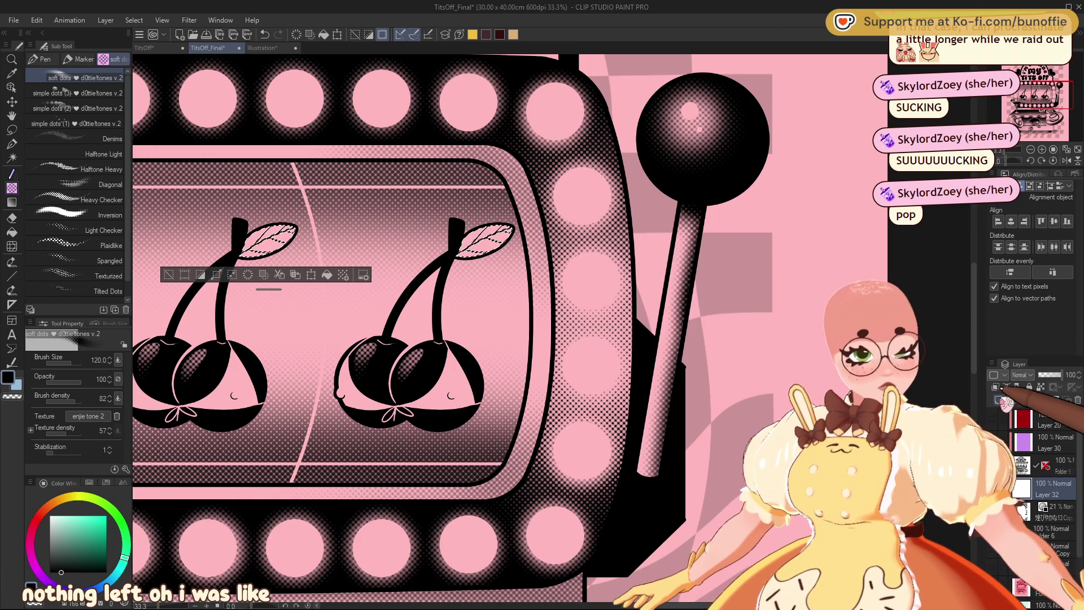
{"action": "left_click_drag", "start_coordinate": [466, 252], "coordinate": [500, 240]}
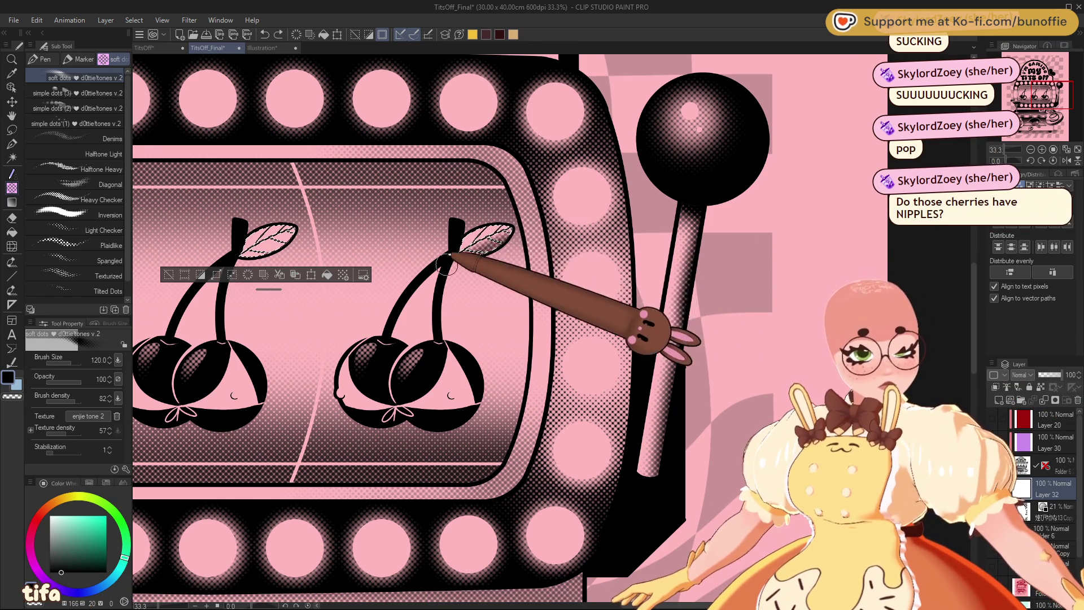
{"action": "mouse_move", "coordinate": [447, 263]}
{"action": "left_mouse_down"}
{"action": "mouse_move", "coordinate": [464, 235]}
{"action": "mouse_move", "coordinate": [501, 218]}
{"action": "mouse_move", "coordinate": [460, 236]}
{"action": "mouse_move", "coordinate": [477, 242]}
{"action": "mouse_move", "coordinate": [528, 210]}
{"action": "left_mouse_up"}
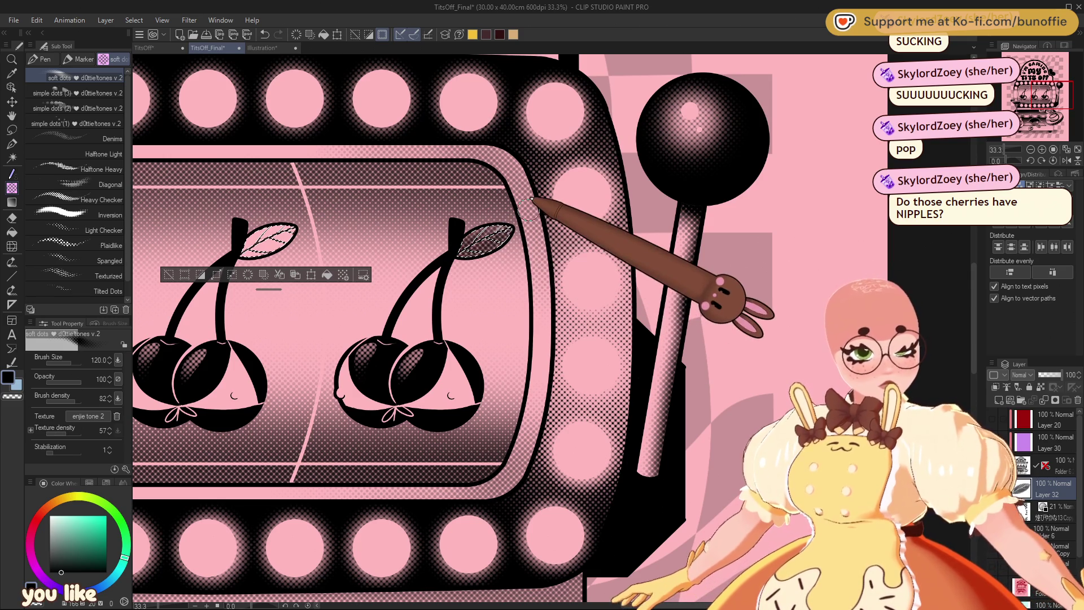
Step: Show all three cherries, clear the leaf selection, and zoom in close on the cherries
{"action": "left_click_drag", "start_coordinate": [1046, 93], "coordinate": [1048, 93]}
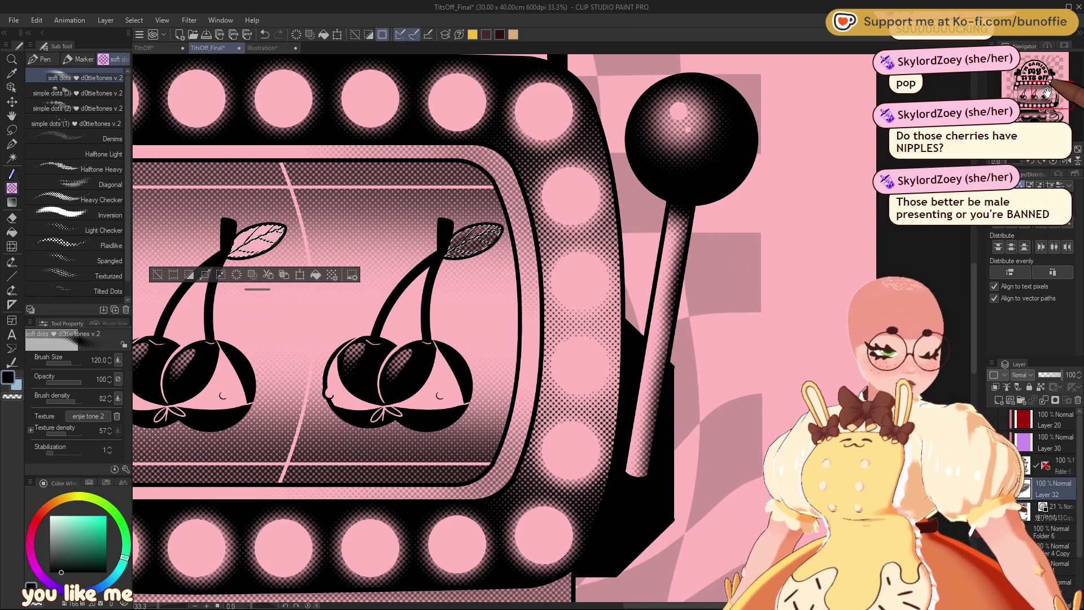
{"action": "left_click", "coordinate": [1047, 93]}
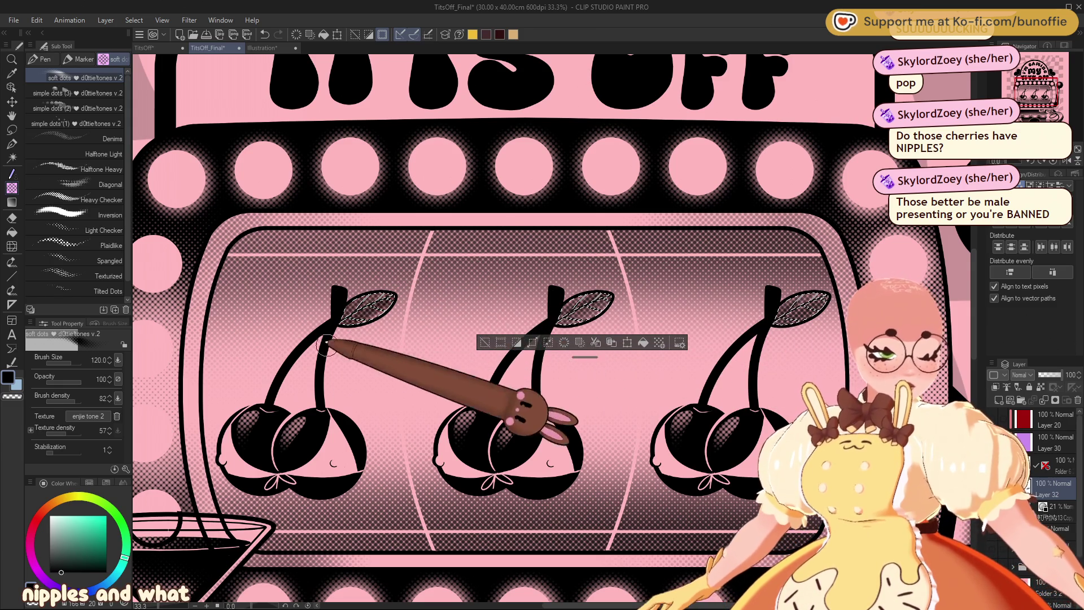
{"action": "left_click", "coordinate": [484, 342]}
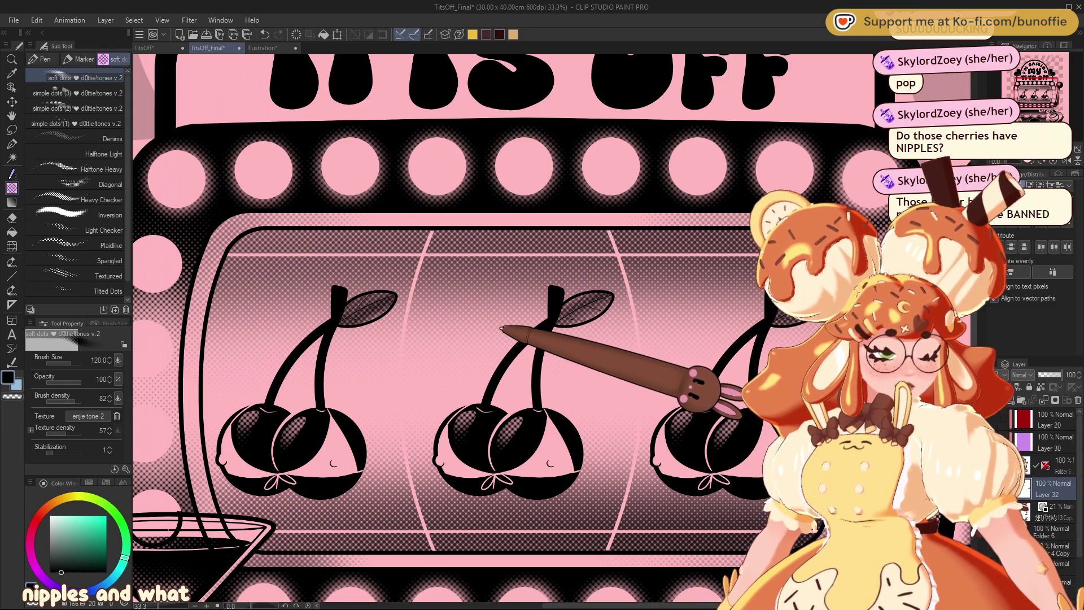
{"action": "key", "text": "ctrl+plus"}
{"action": "key", "text": "ctrl+minus"}
{"action": "key", "text": "ctrl+minus"}
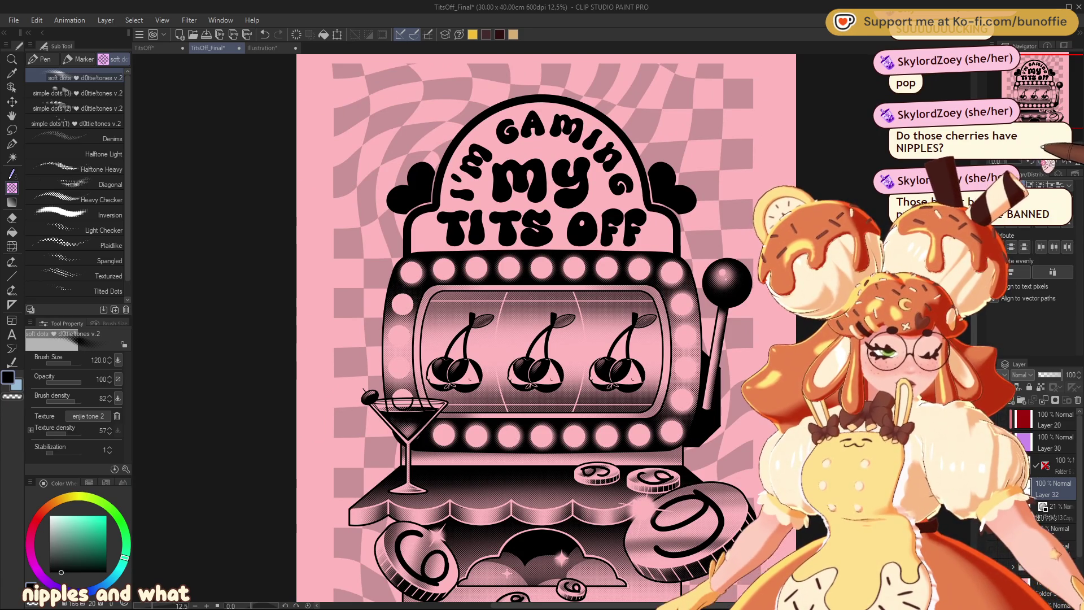
{"action": "key", "text": "ctrl+plus"}
{"action": "key", "text": "ctrl+plus"}
{"action": "key", "text": "ctrl+plus"}
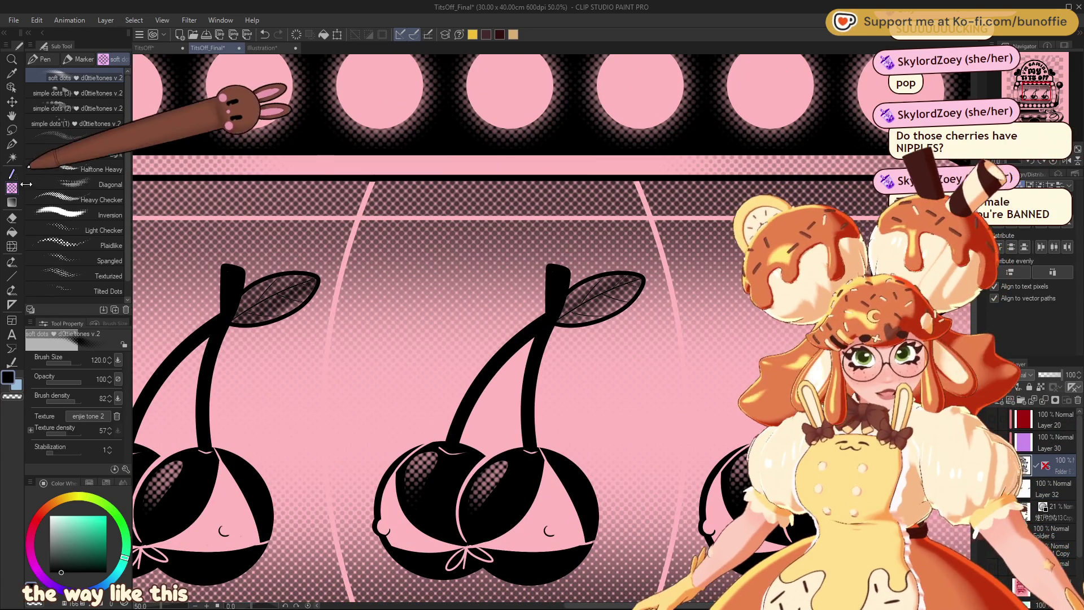
Step: Using the G-pen in light pink, draw two vein lines across the right cherry leaf
{"action": "left_click", "coordinate": [12, 144]}
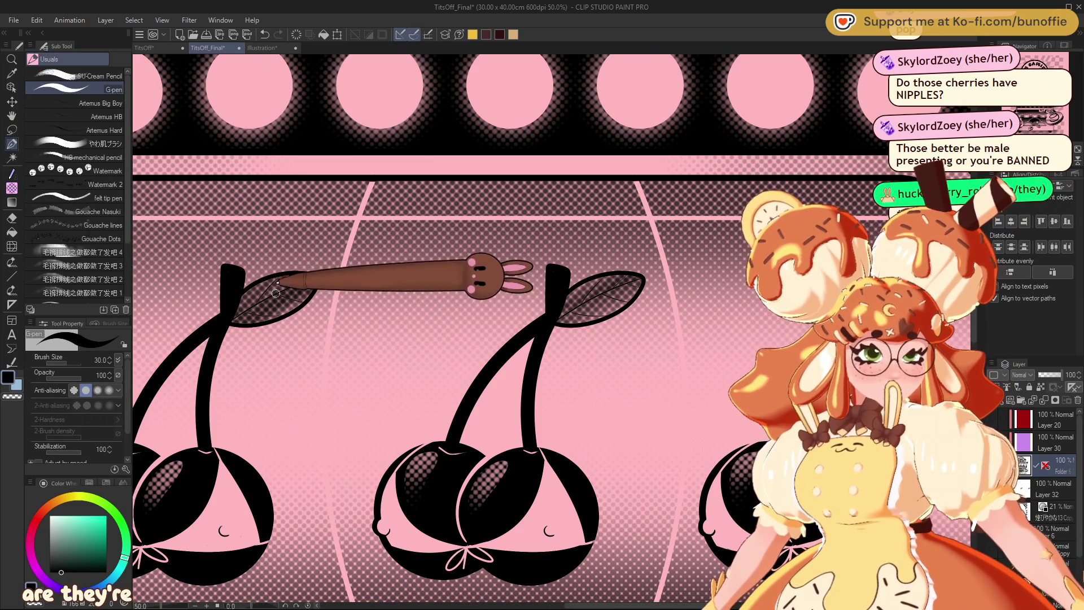
{"action": "key", "text": "x"}
{"action": "left_click_drag", "start_coordinate": [275, 293], "coordinate": [255, 302]}
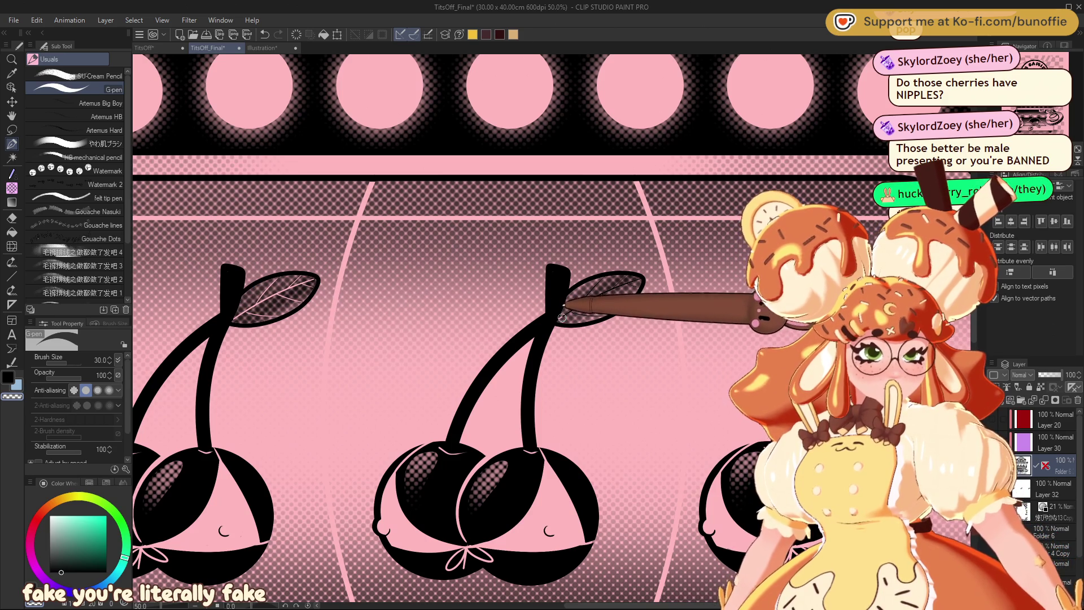
{"action": "left_click_drag", "start_coordinate": [562, 316], "coordinate": [626, 286]}
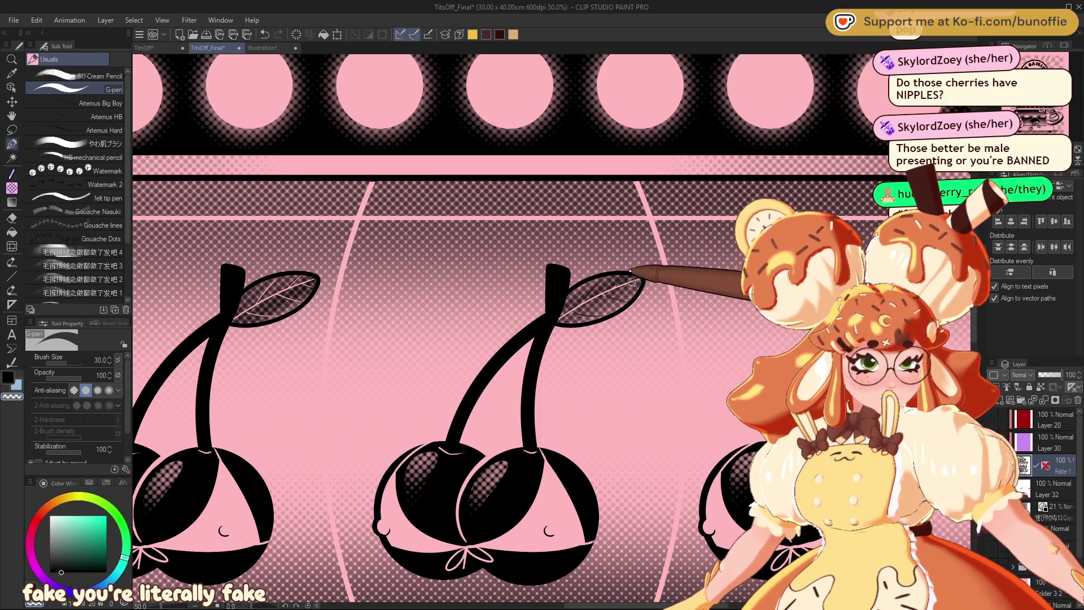
{"action": "left_click_drag", "start_coordinate": [635, 277], "coordinate": [599, 314]}
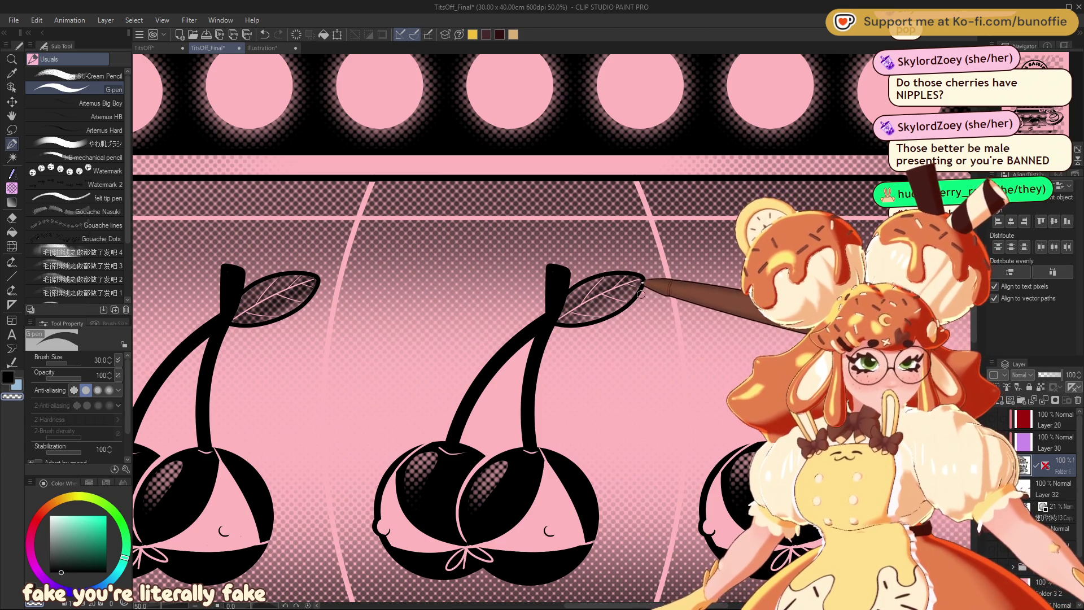
{"action": "key", "text": "ctrl+minus"}
{"action": "key", "text": "ctrl+minus"}
{"action": "key", "text": "ctrl+minus"}
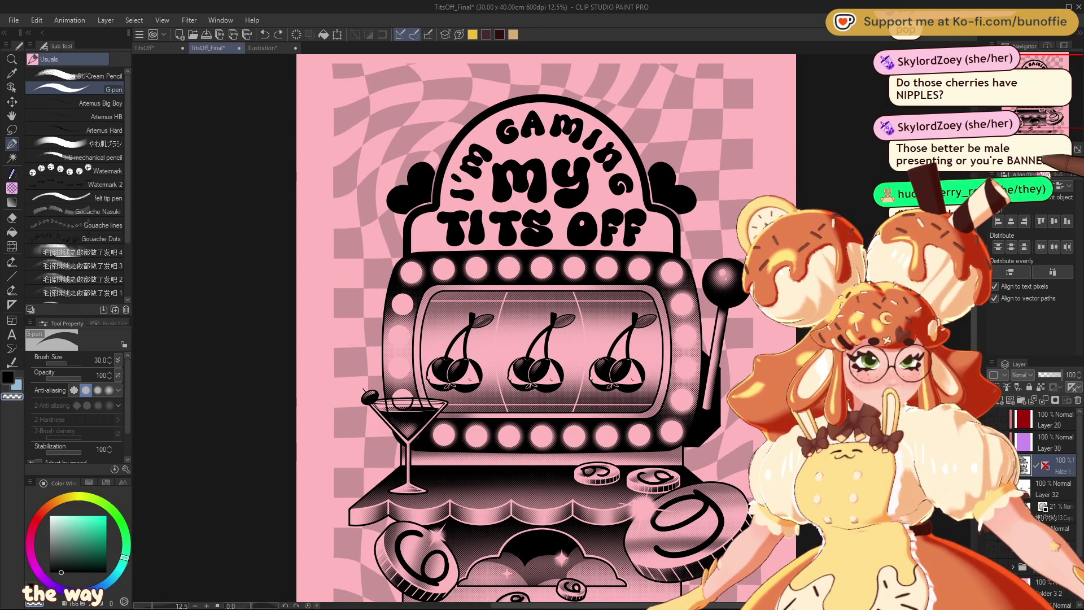
Step: Select the leaf interiors, erase their dotted shading, and drop the selection
{"action": "left_click", "coordinate": [1023, 465], "text": "ctrl"}
{"action": "key", "text": "Delete"}
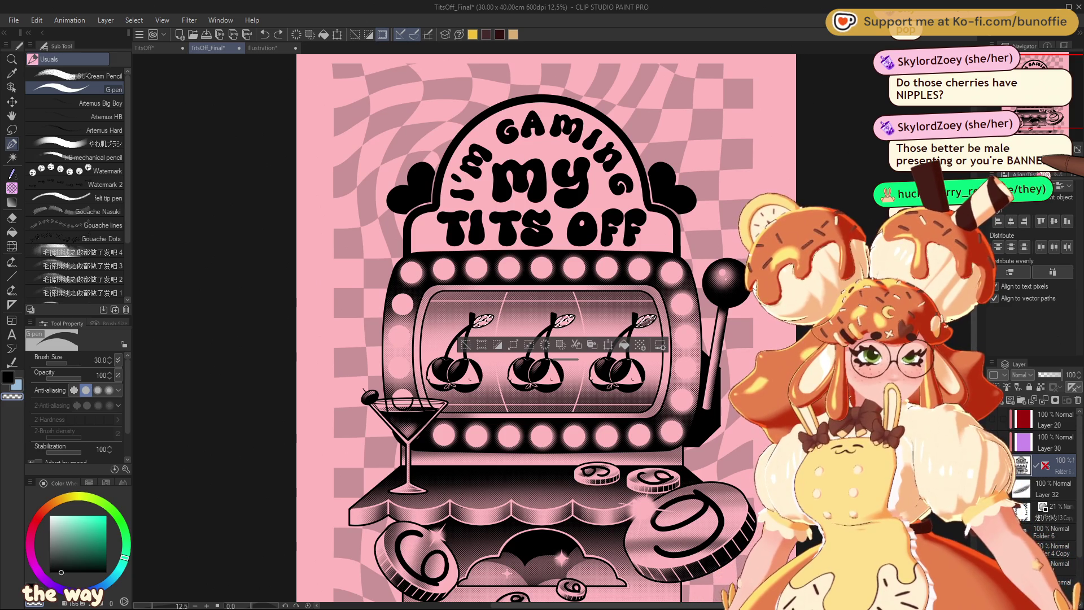
{"action": "key", "text": "ctrl+d"}
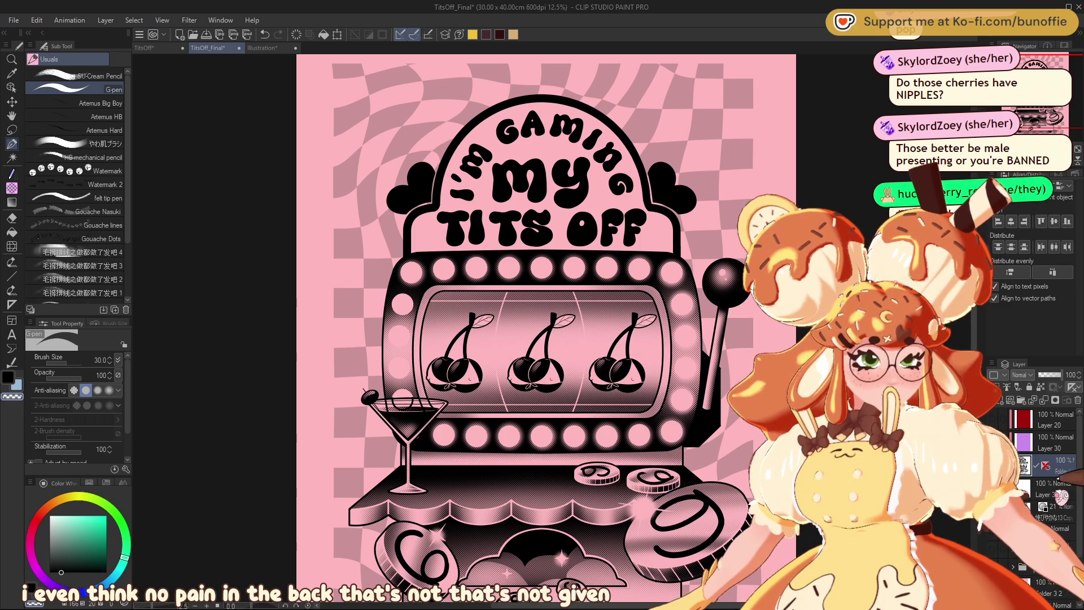
Step: Delete the leaf shading layer, make Folder 7 active, and fit the whole poster to the window
{"action": "left_click", "coordinate": [1049, 488]}
{"action": "left_click", "coordinate": [1078, 400]}
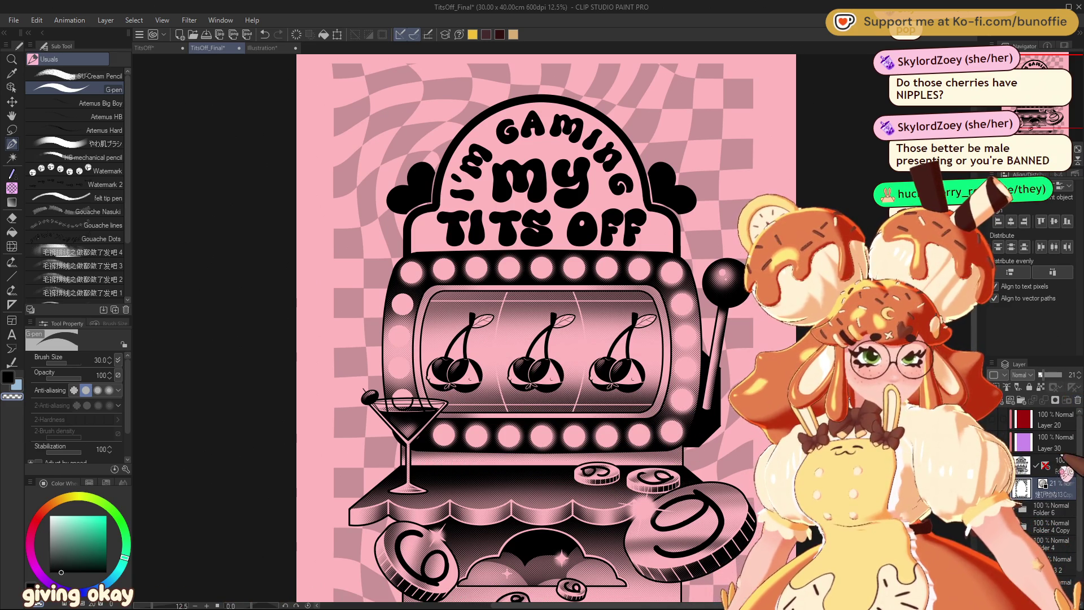
{"action": "left_click", "coordinate": [1038, 460]}
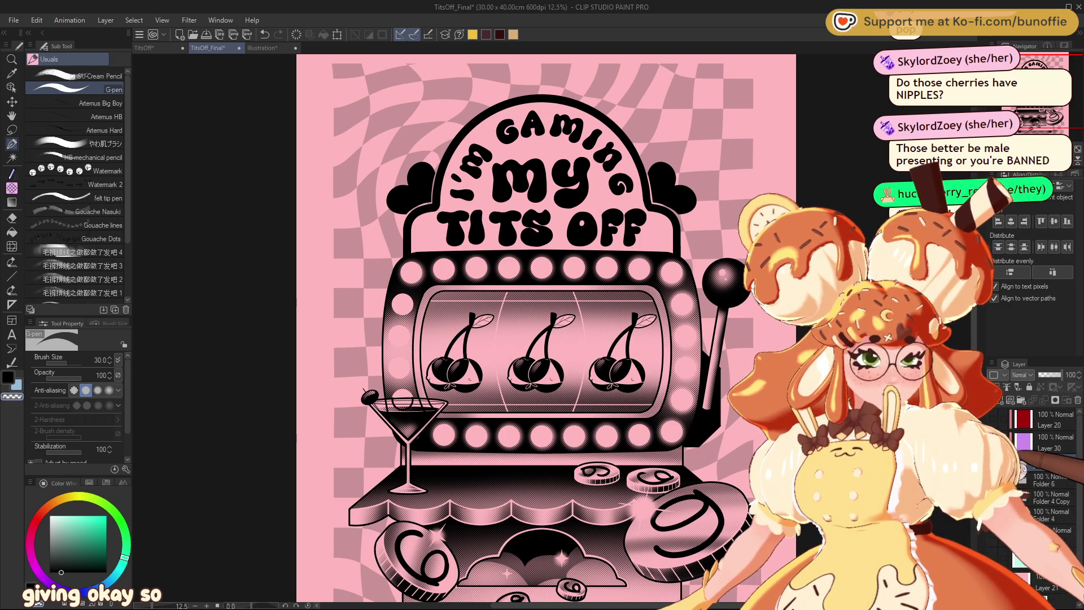
{"action": "key", "text": "ctrl+minus"}
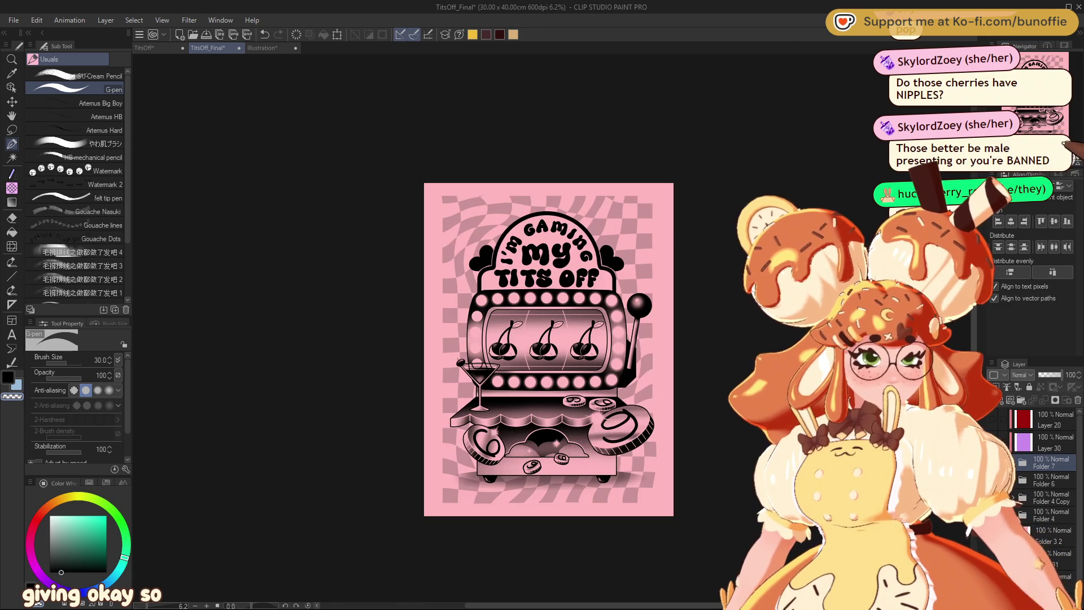
{"action": "key", "text": "ctrl+0"}
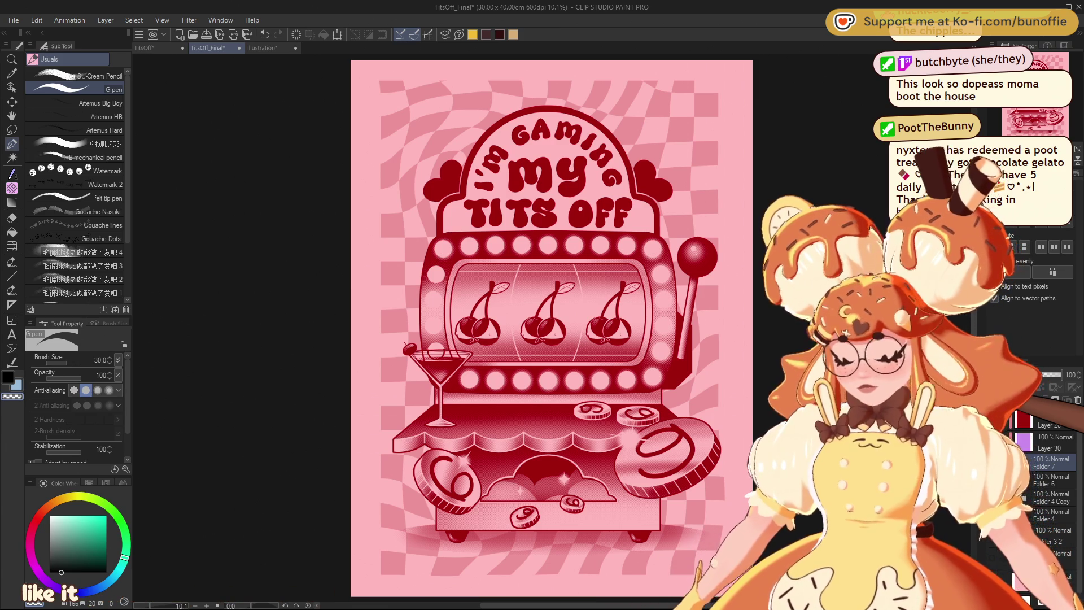
Step: Save the poster and hide Layer 20 to remove the red tint
{"action": "key", "text": "ctrl+s"}
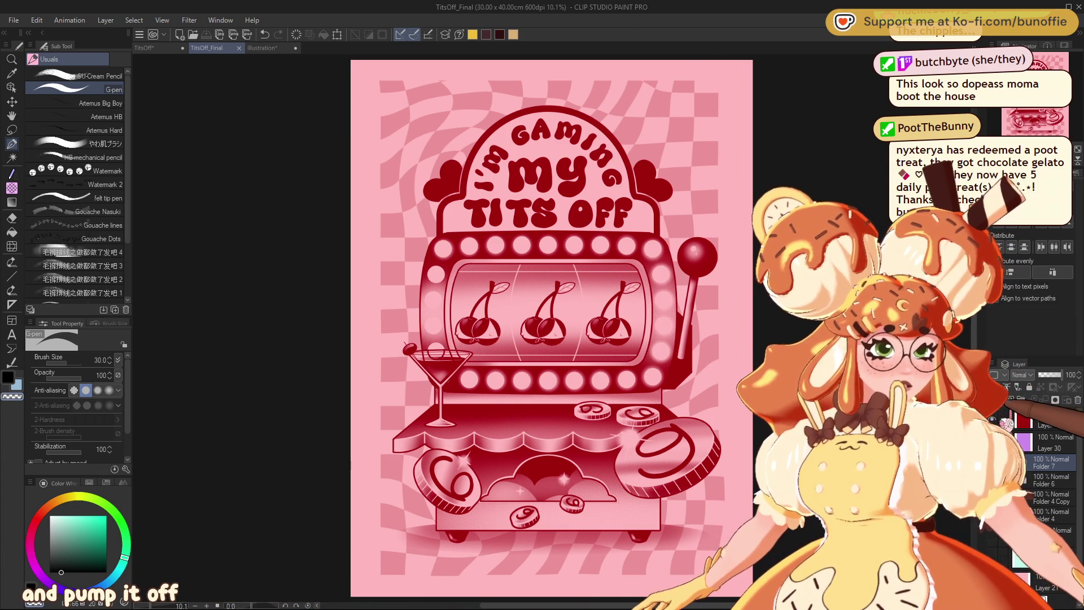
{"action": "left_click", "coordinate": [1014, 419]}
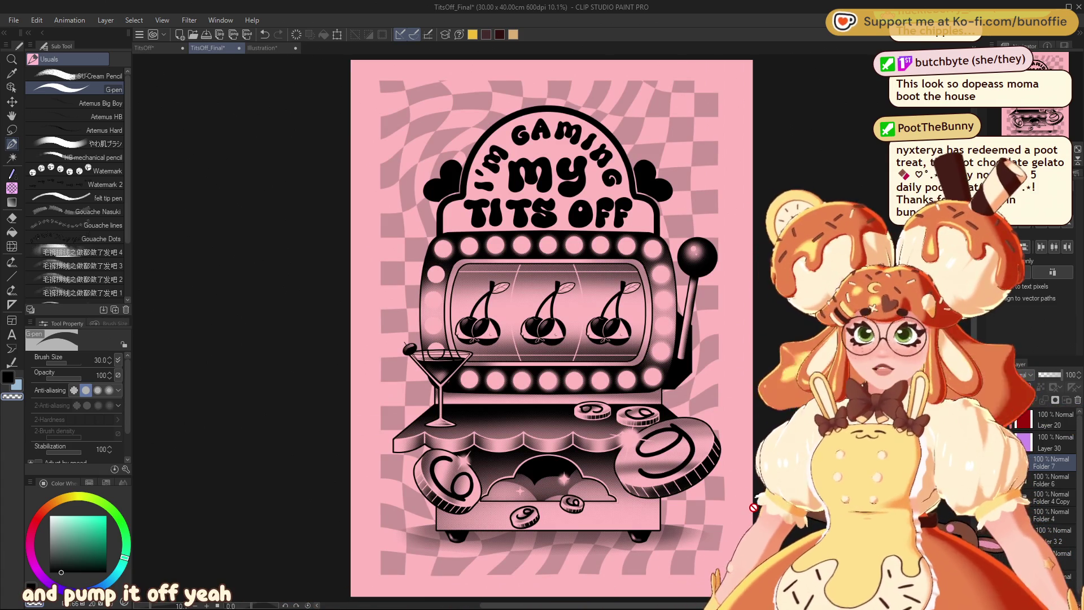